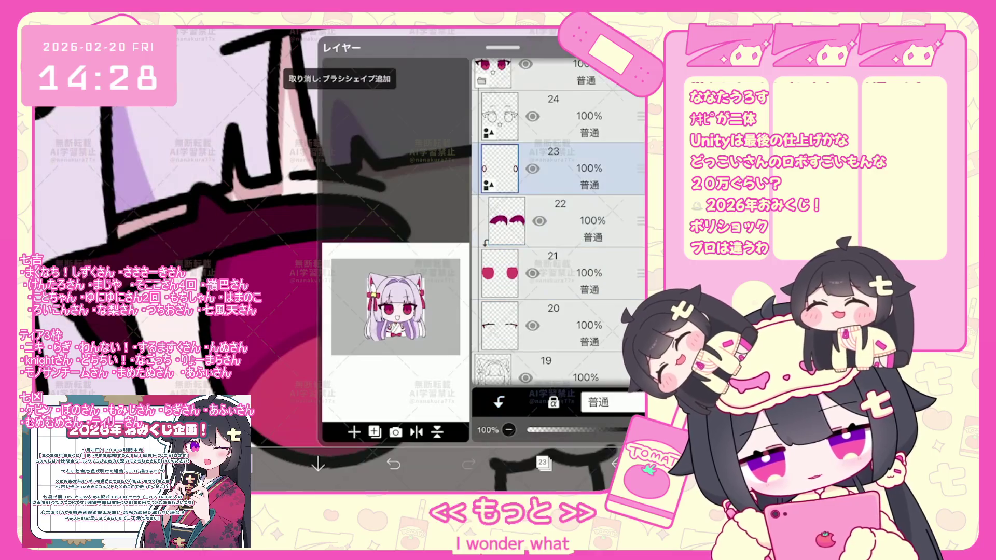
Step: Add a blank layer and draw a light purple ring highlight on the left eye, undoing a stray stroke
click(355, 431)
click(373, 378)
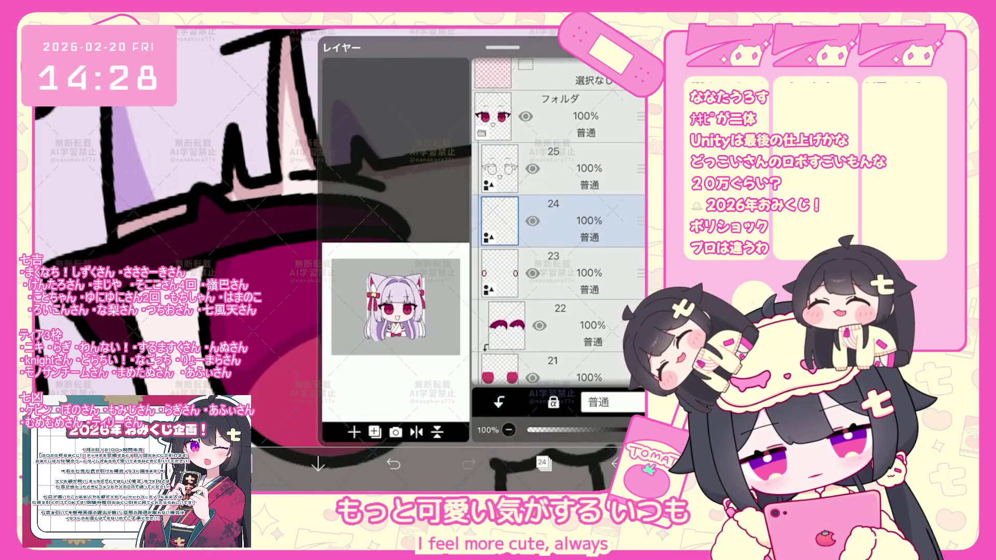
click(543, 464)
scroll(421, 233, up, 1)
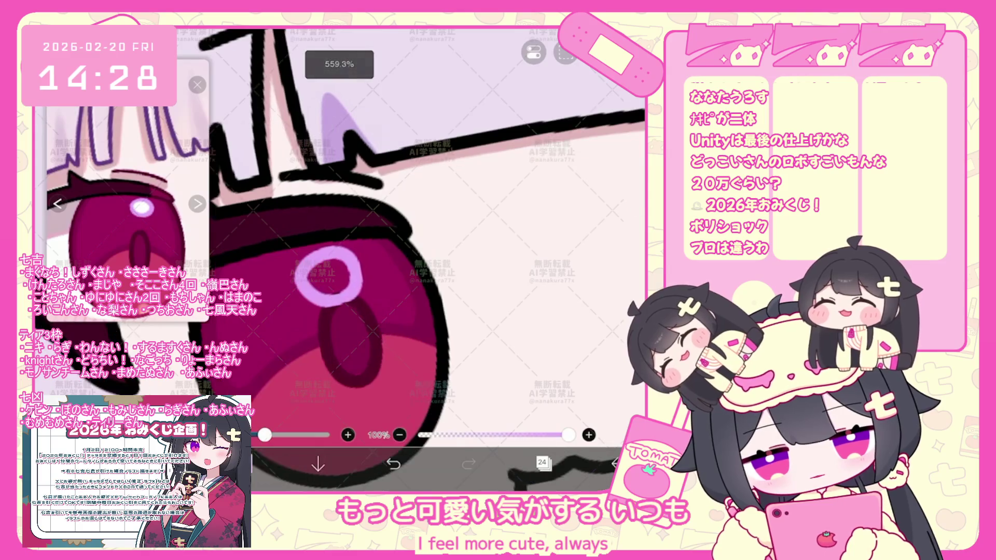
drag(320, 255, 343, 305)
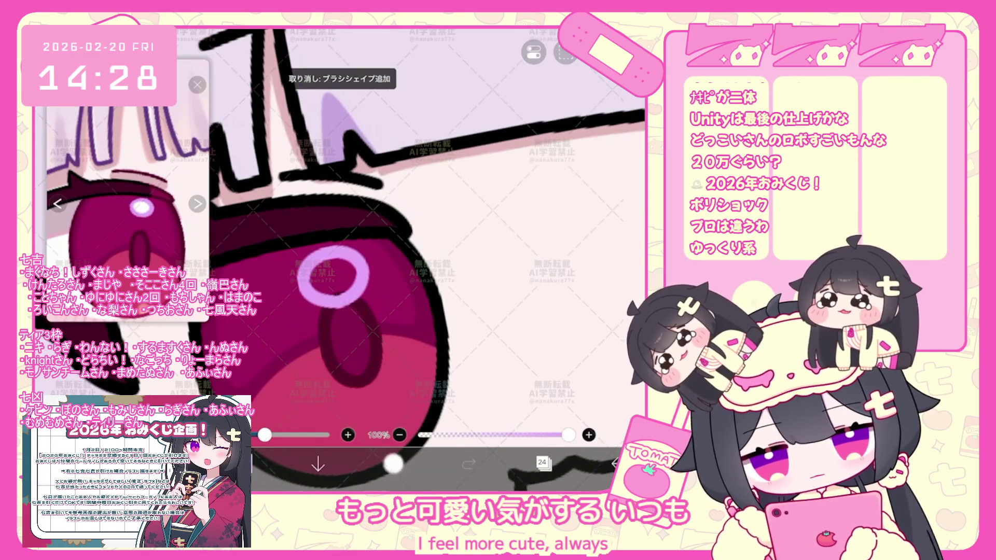
scroll(373, 295, up, 1)
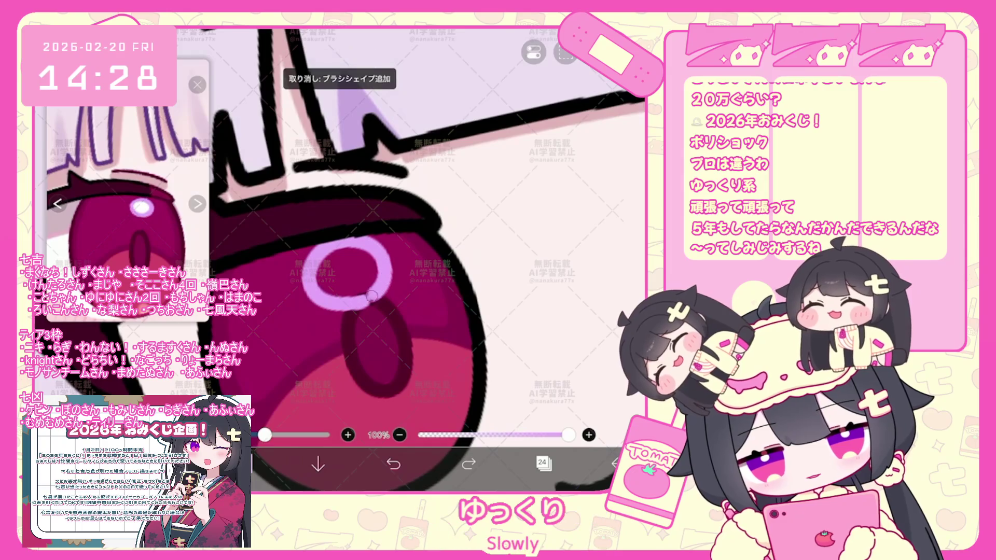
key(ctrl+z)
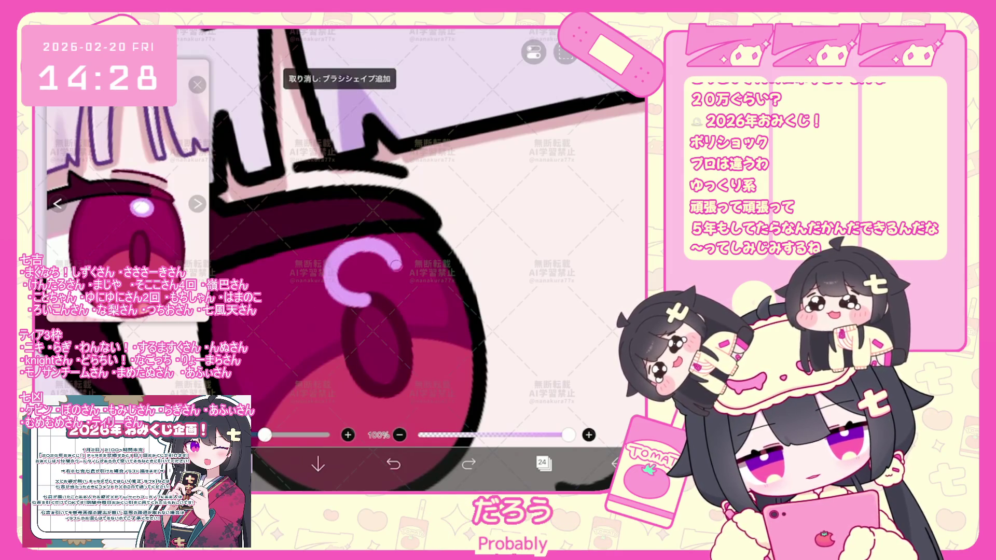
click(241, 464)
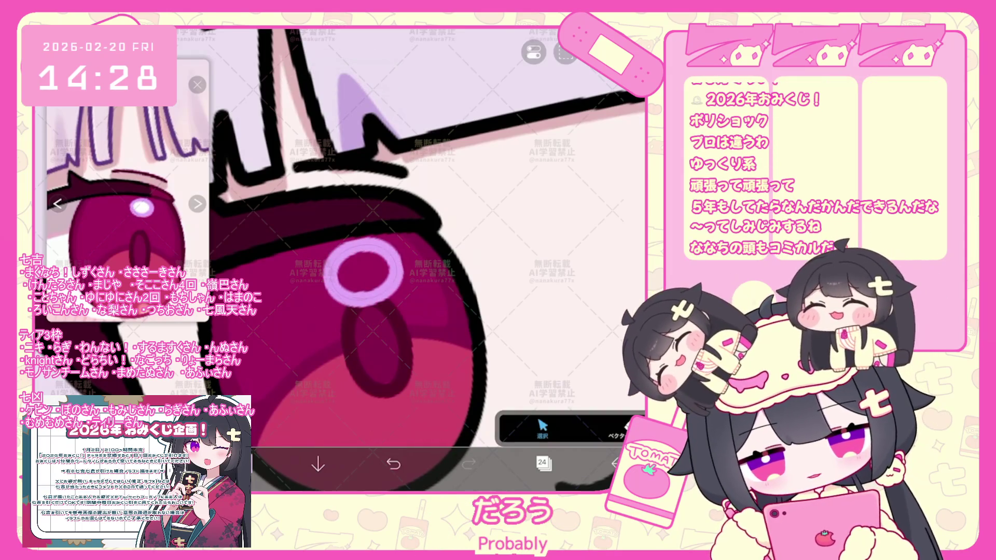
scroll(407, 260, down, 3)
scroll(407, 260, down, 2)
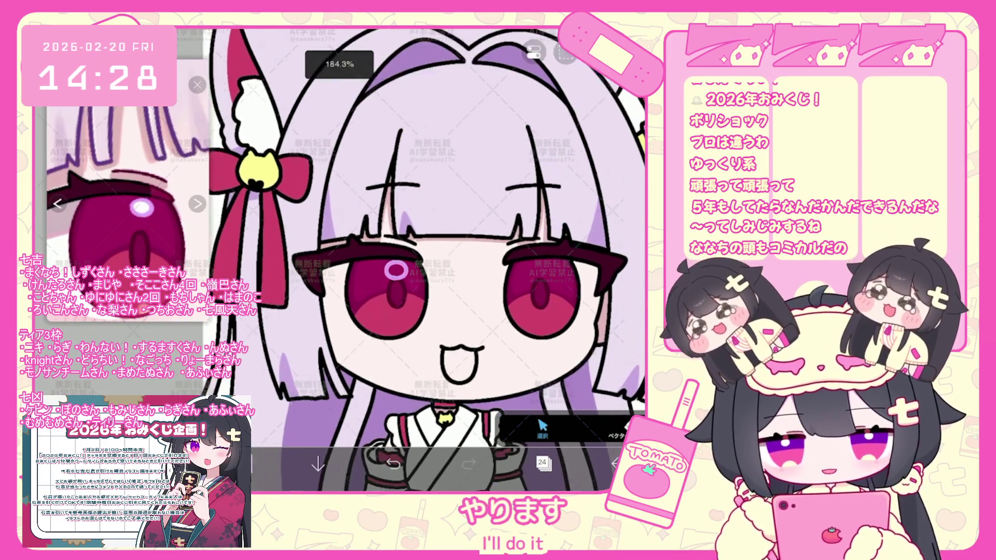
scroll(420, 257, up, 3)
Step: Copy the purple eye ring and place the pasted copy onto the right eye
click(533, 53)
click(564, 198)
click(534, 52)
click(617, 191)
scroll(420, 257, up, 2)
drag(319, 284, 467, 269)
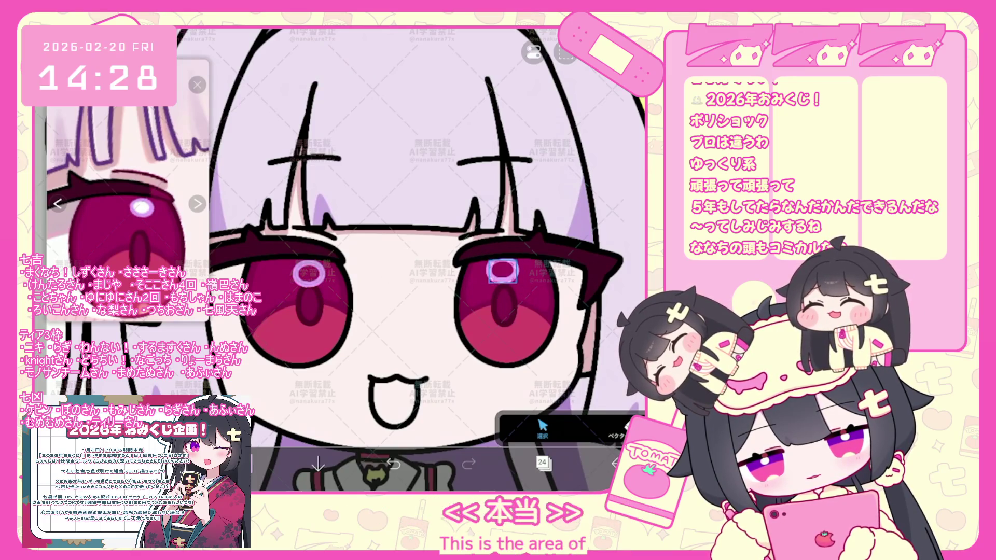
click(542, 463)
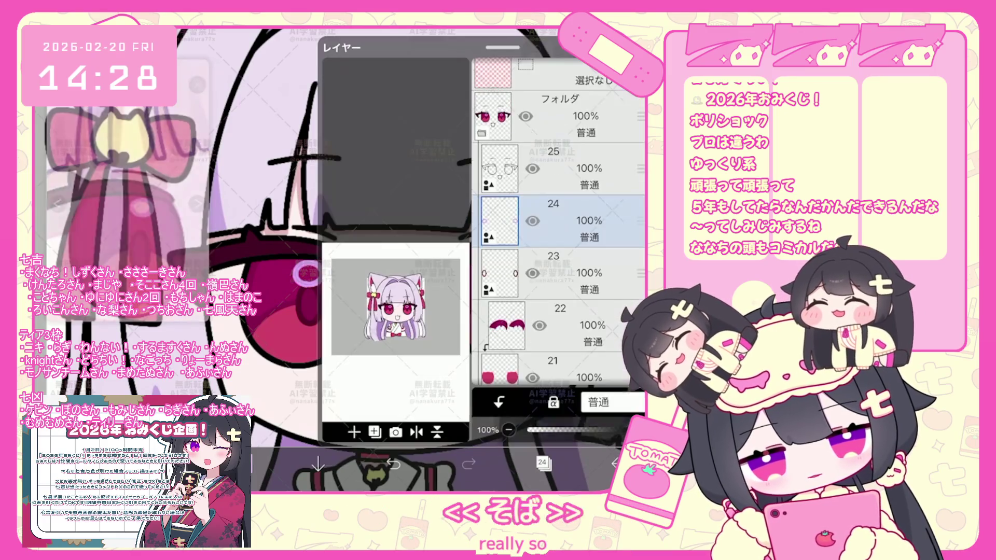
click(560, 272)
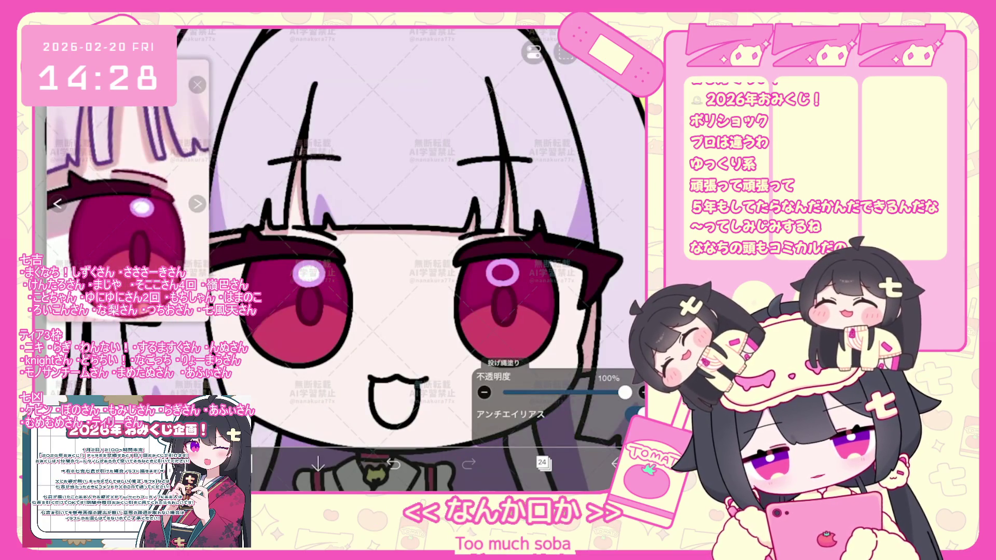
scroll(412, 257, down, 5)
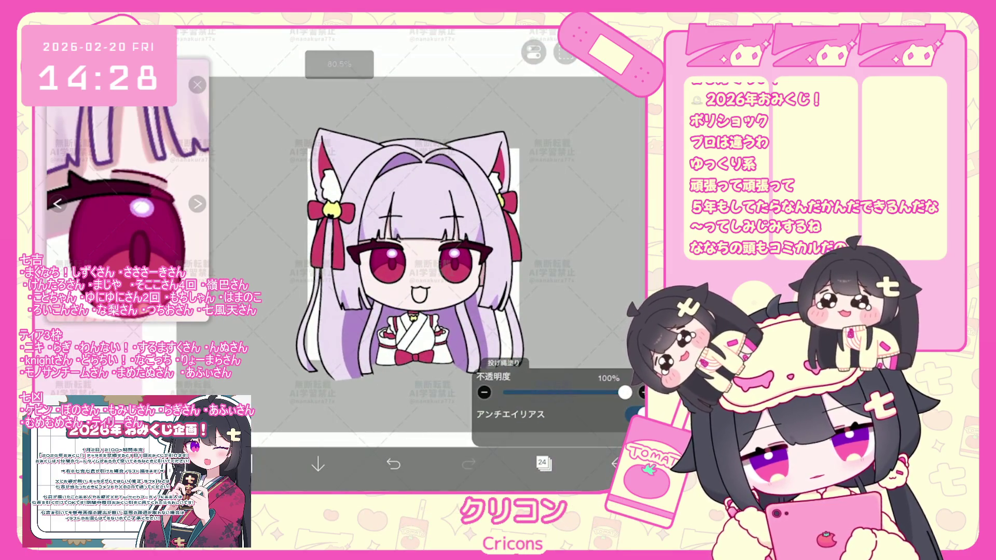
Step: On layer 20 choose pink and fill the mouth shape, then return to layer 22
click(543, 463)
scroll(559, 234, down, 2)
click(505, 181)
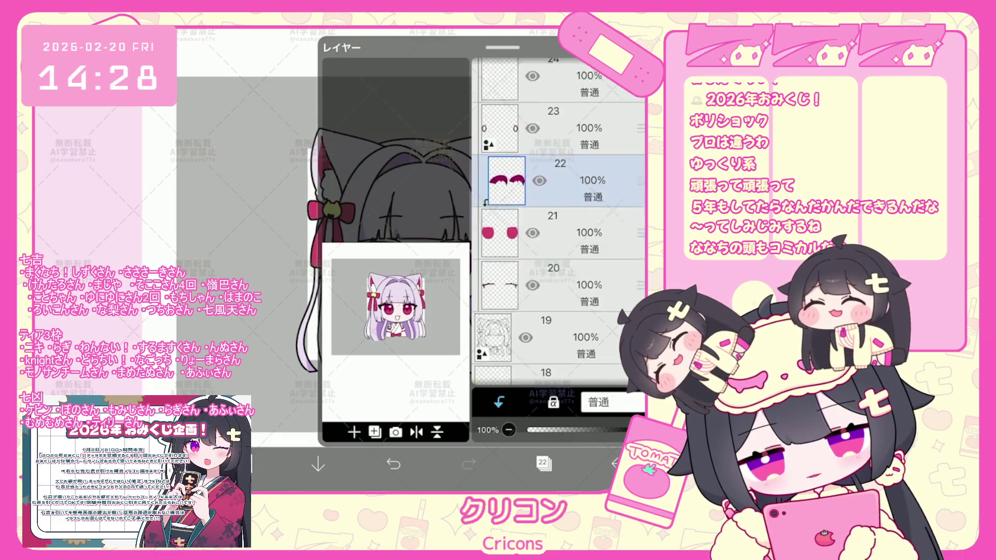
click(560, 276)
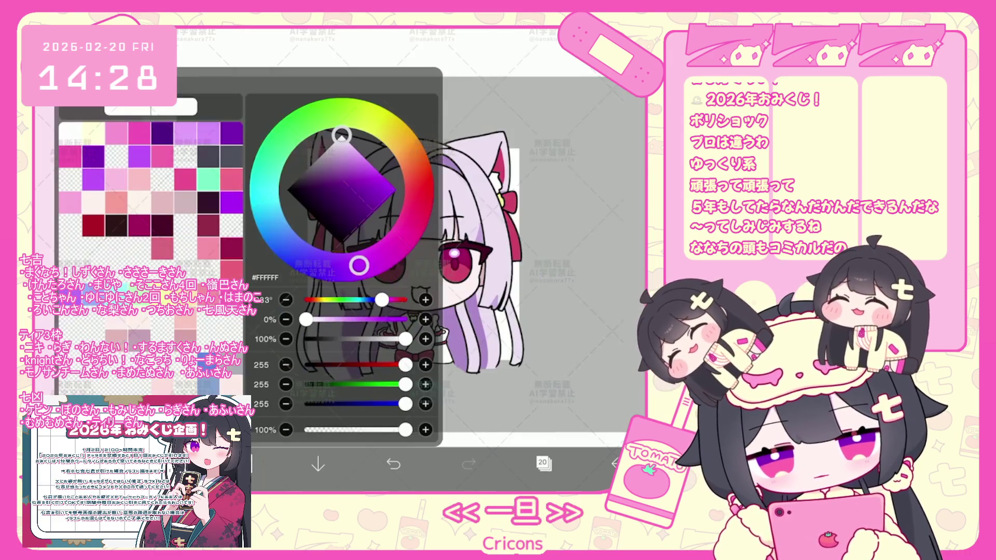
click(257, 463)
click(256, 463)
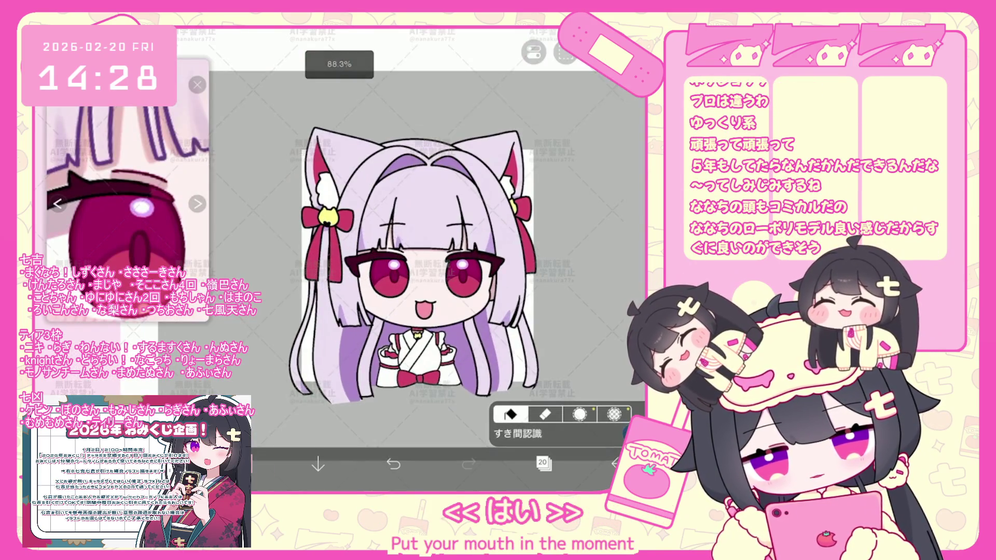
click(544, 465)
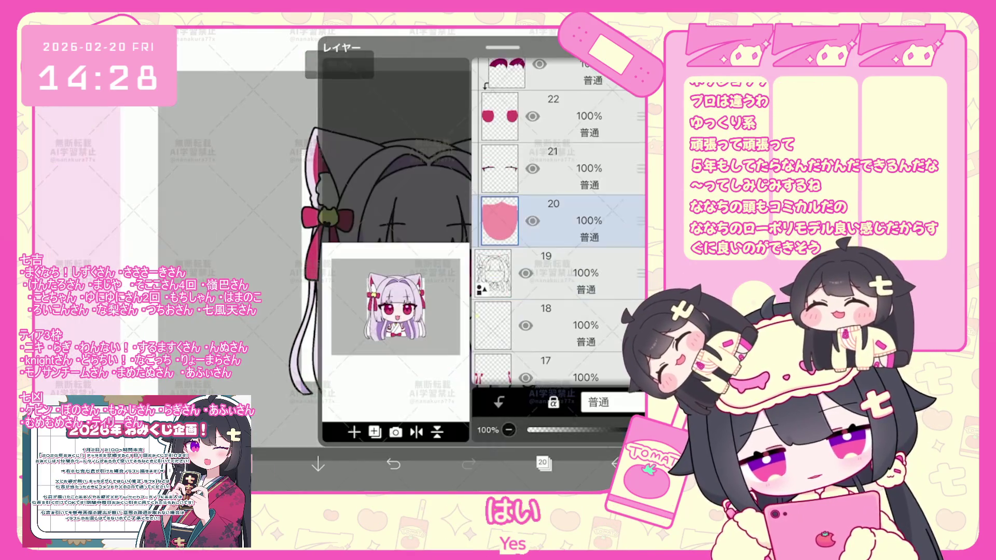
click(561, 248)
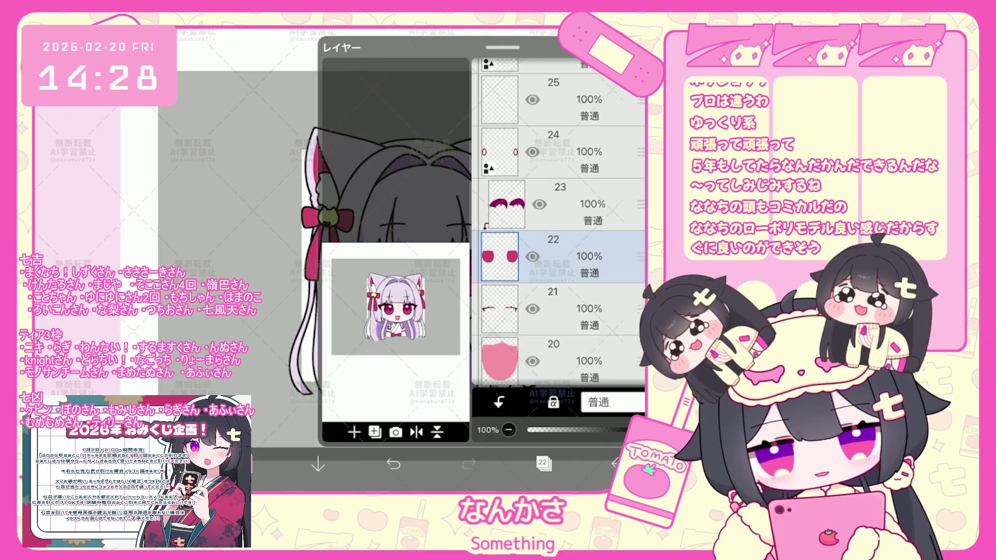
scroll(559, 234, up, 5)
Step: Add new layer 28 at the top and sample a colour from the reference image
click(560, 189)
click(354, 432)
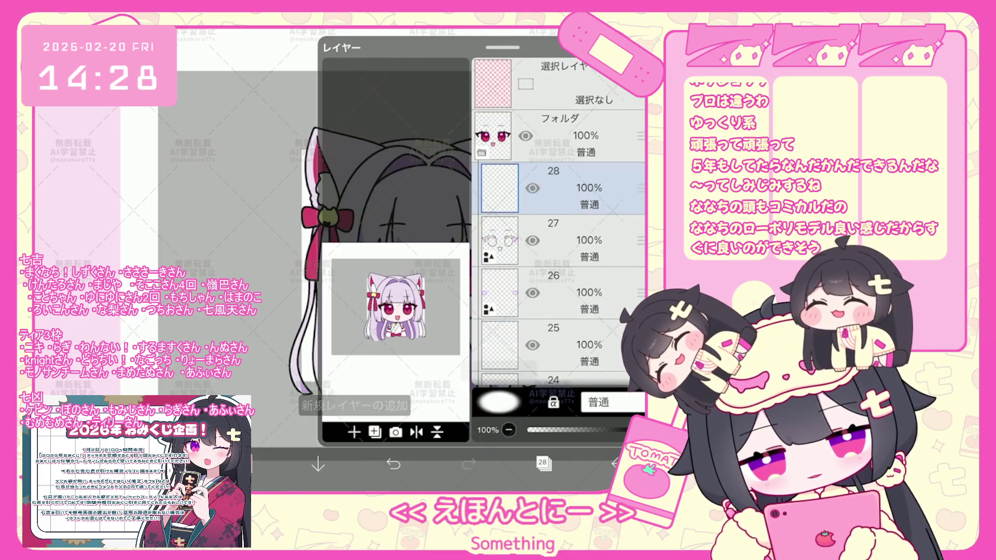
click(543, 465)
scroll(436, 257, up, 5)
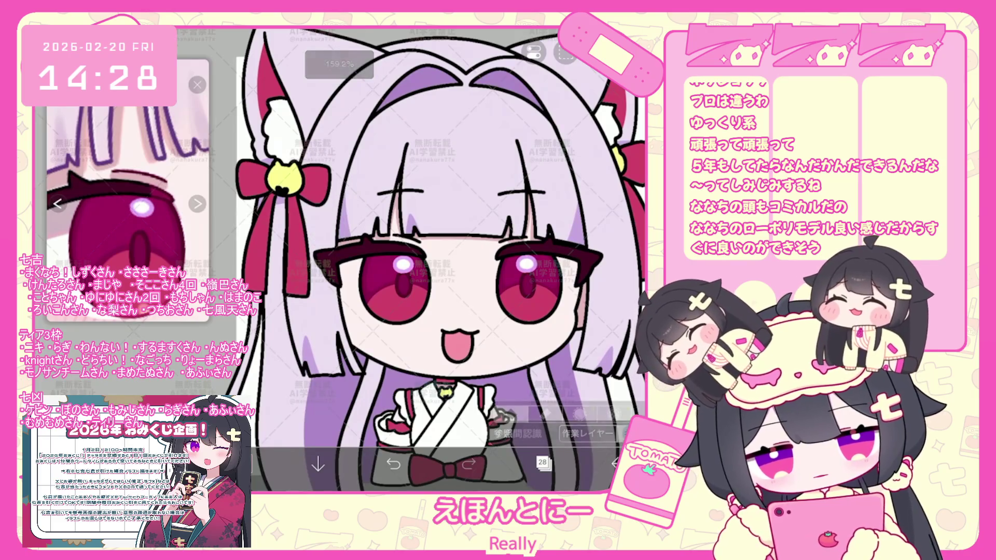
click(153, 185)
click(543, 465)
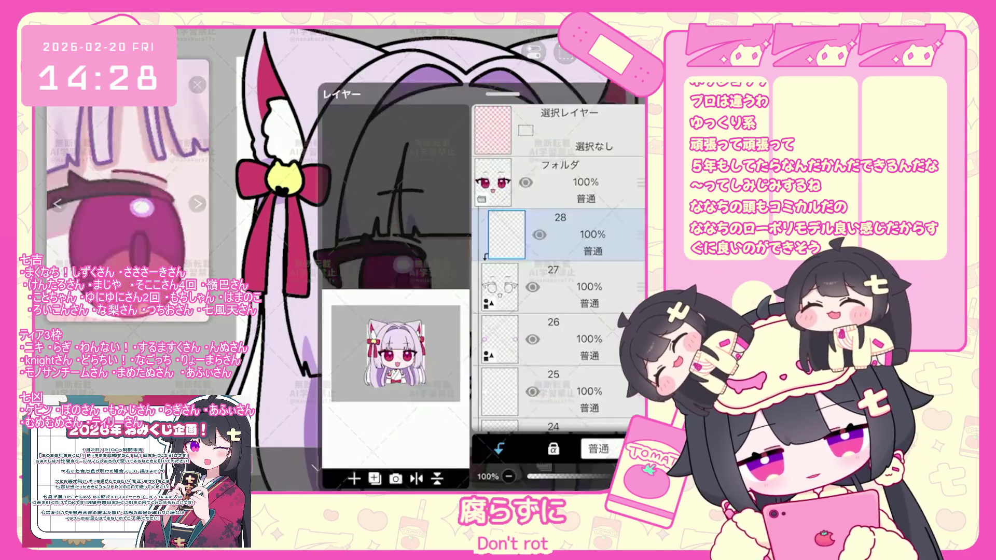
scroll(559, 234, down, 5)
Step: Check layer 21, then make the new layer 28 the working layer again
click(560, 278)
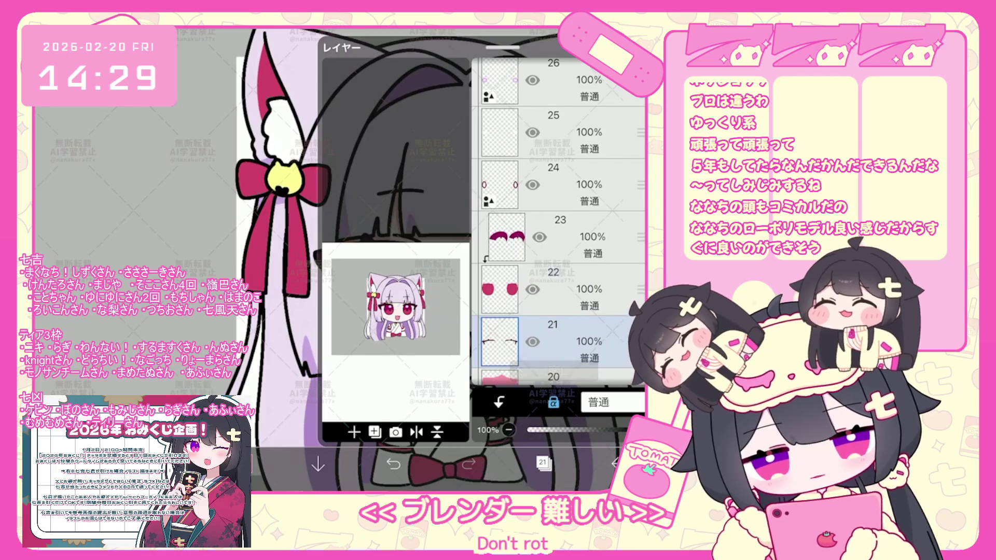
click(543, 464)
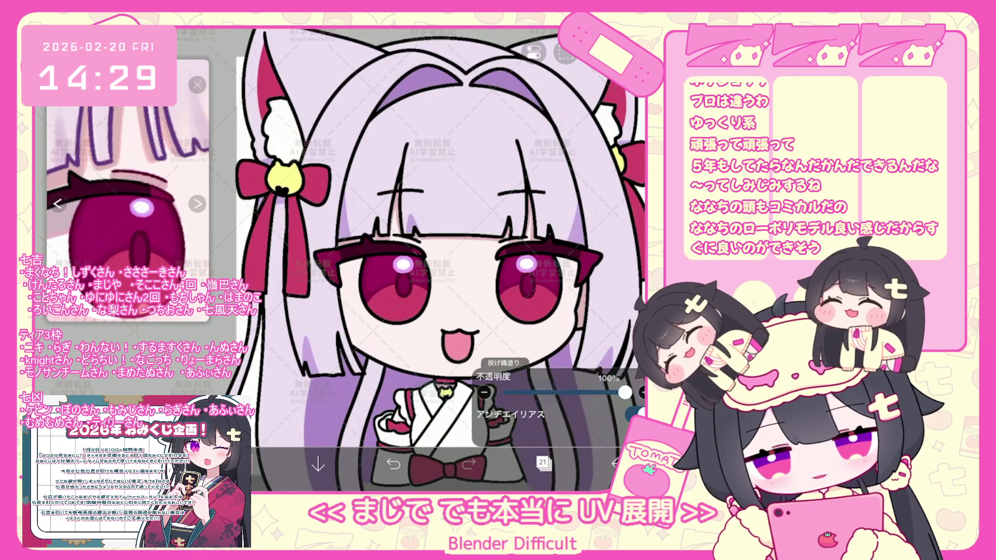
click(543, 464)
scroll(558, 233, up, 3)
click(561, 102)
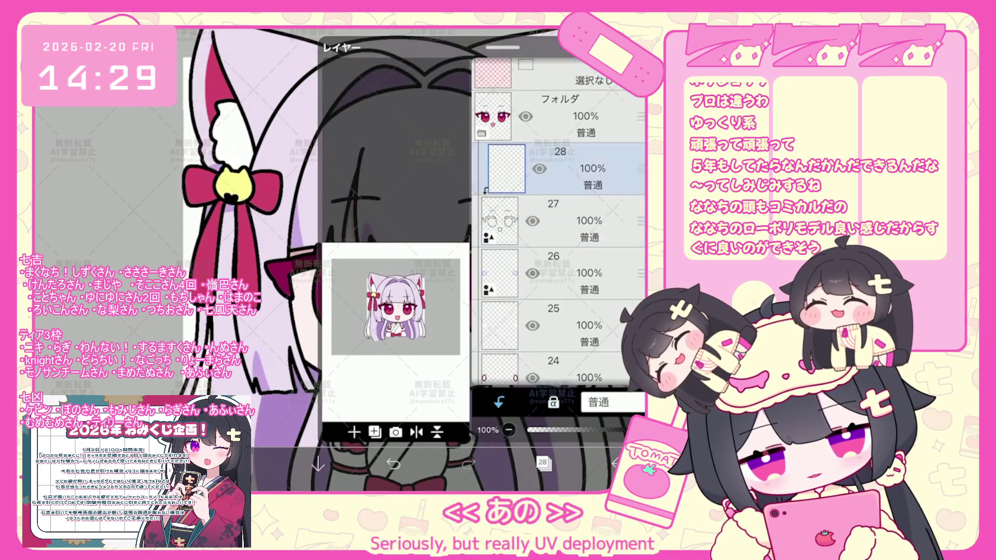
click(543, 463)
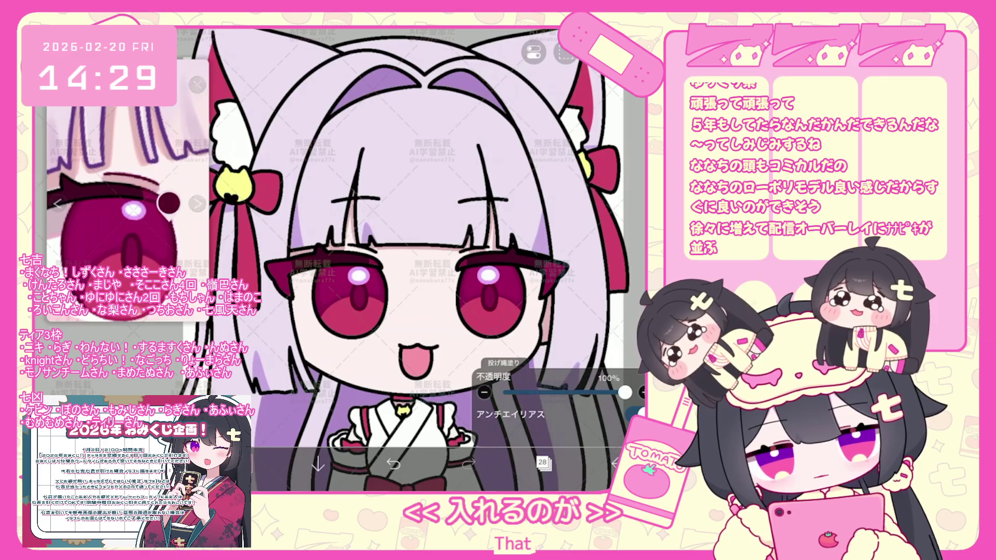
scroll(311, 276, up, 3)
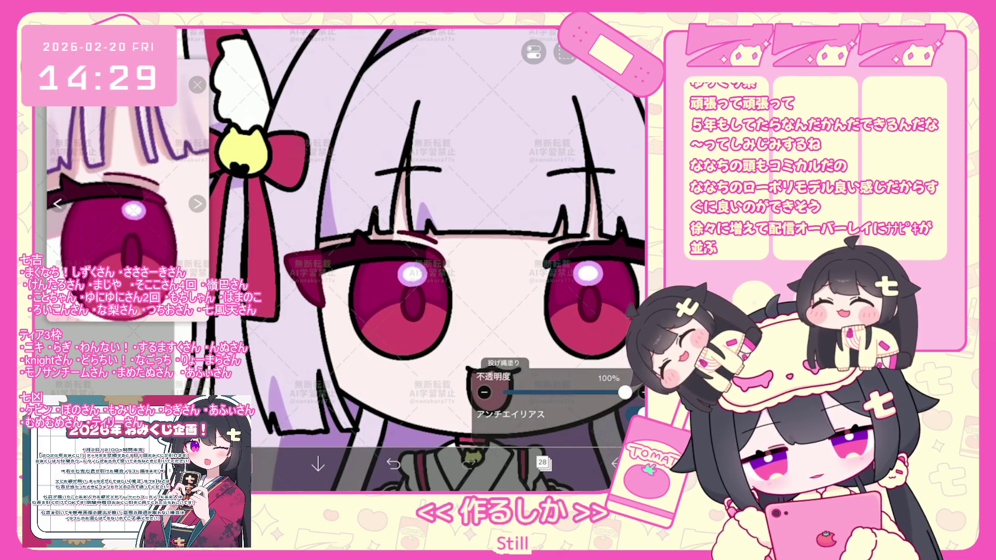
scroll(340, 260, down, 2)
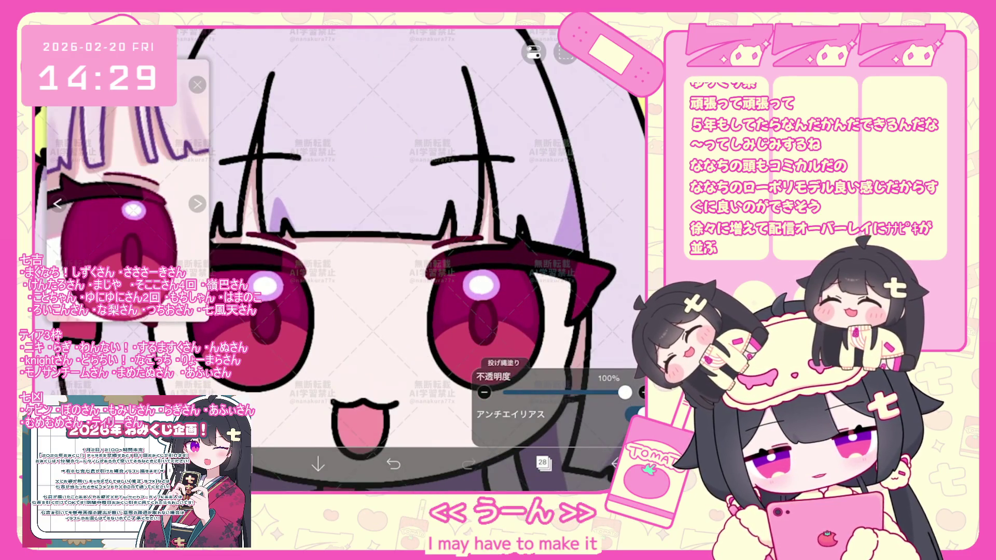
scroll(374, 311, up, 2)
scroll(373, 311, up, 2)
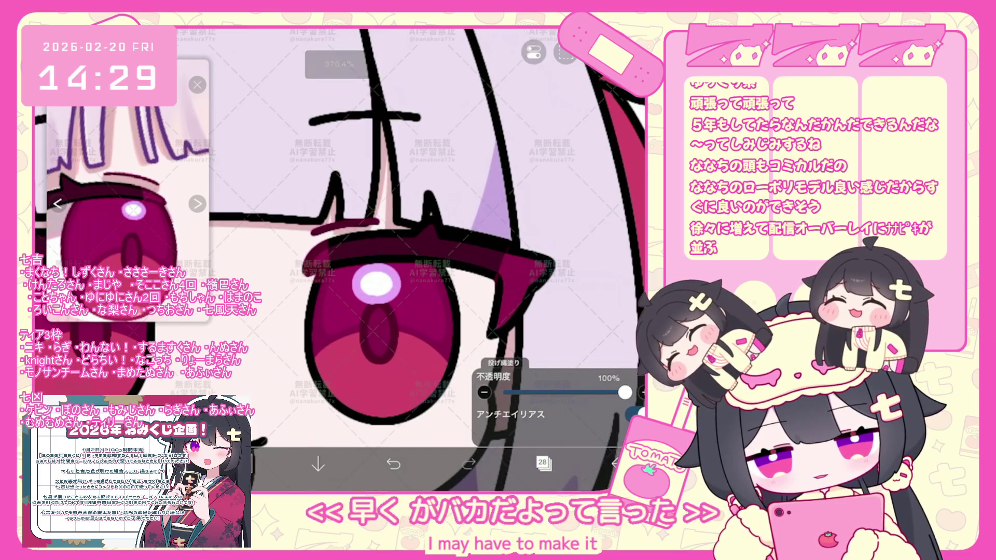
key(ctrl+z)
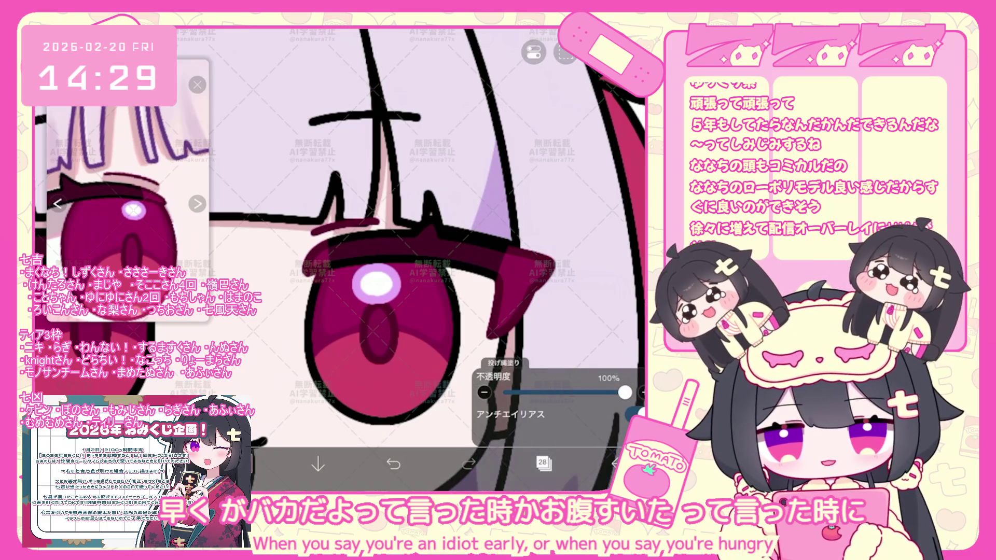
scroll(335, 234, down, 3)
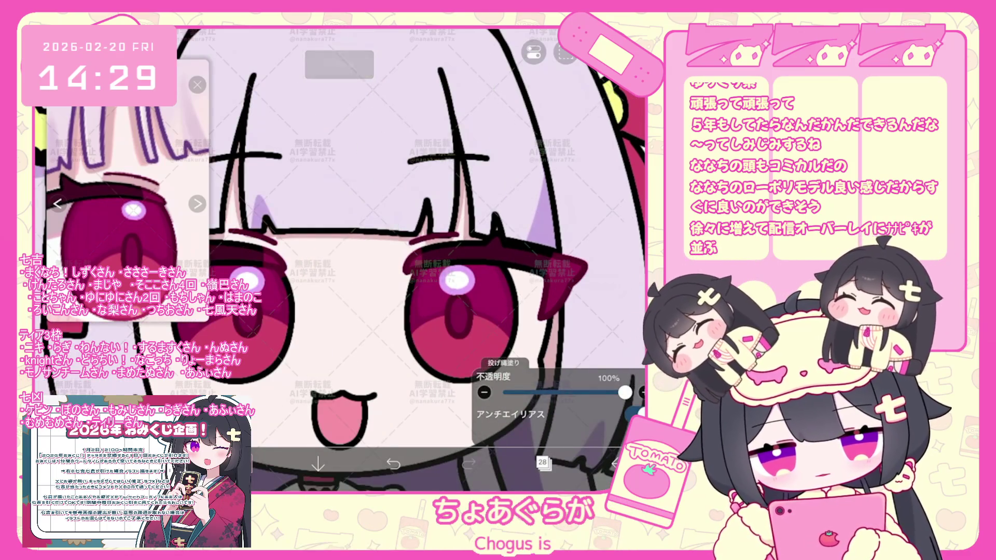
scroll(335, 257, up, 3)
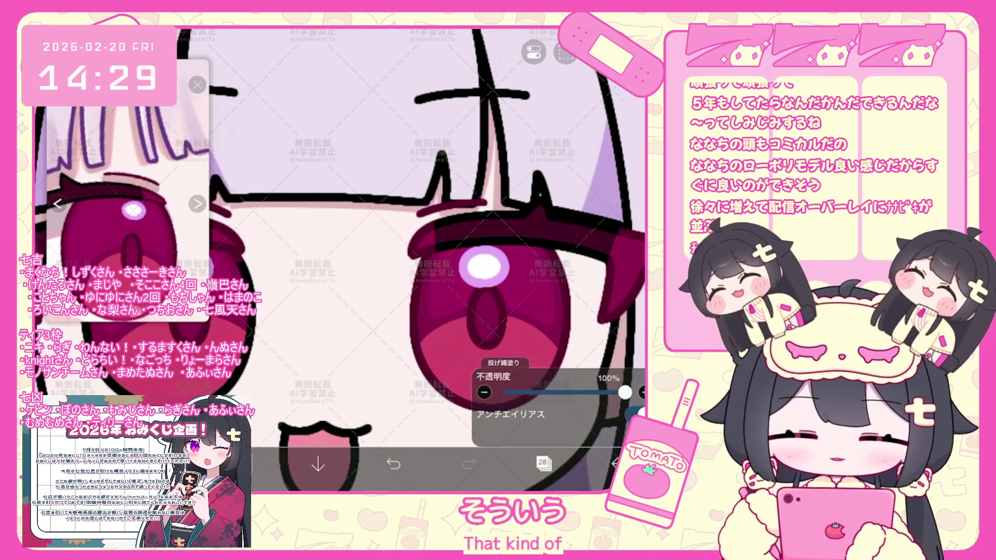
scroll(428, 234, up, 2)
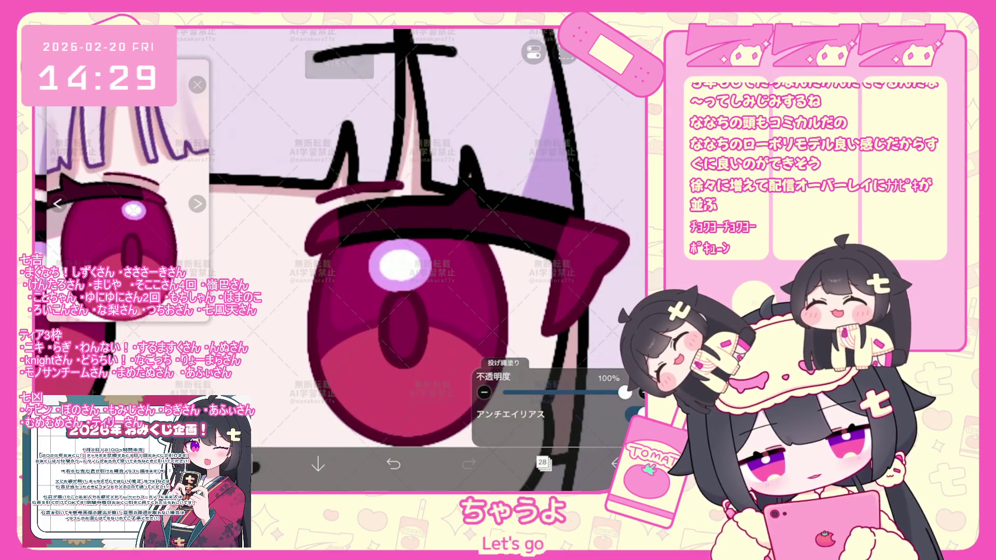
scroll(428, 233, down, 3)
scroll(429, 234, up, 2)
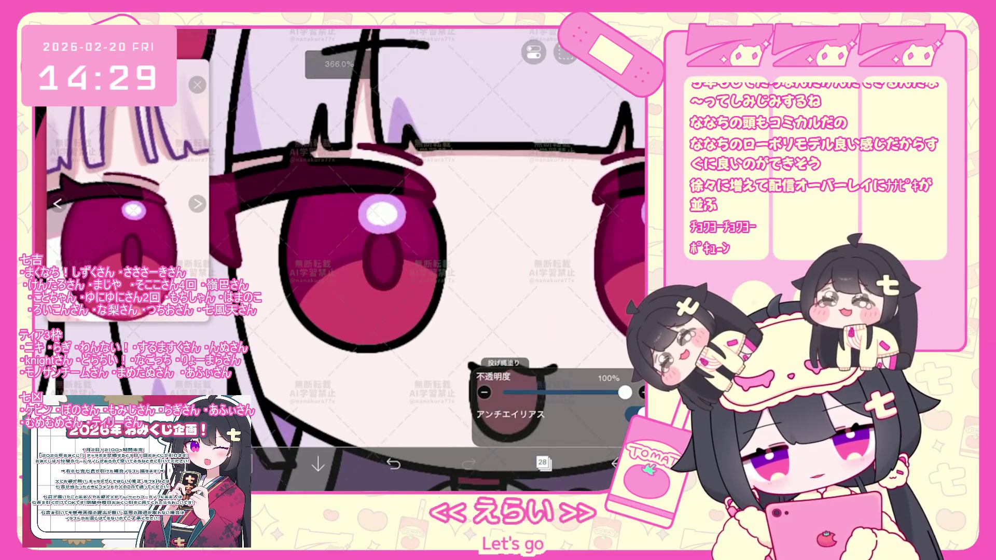
scroll(428, 257, down, 3)
scroll(429, 257, up, 3)
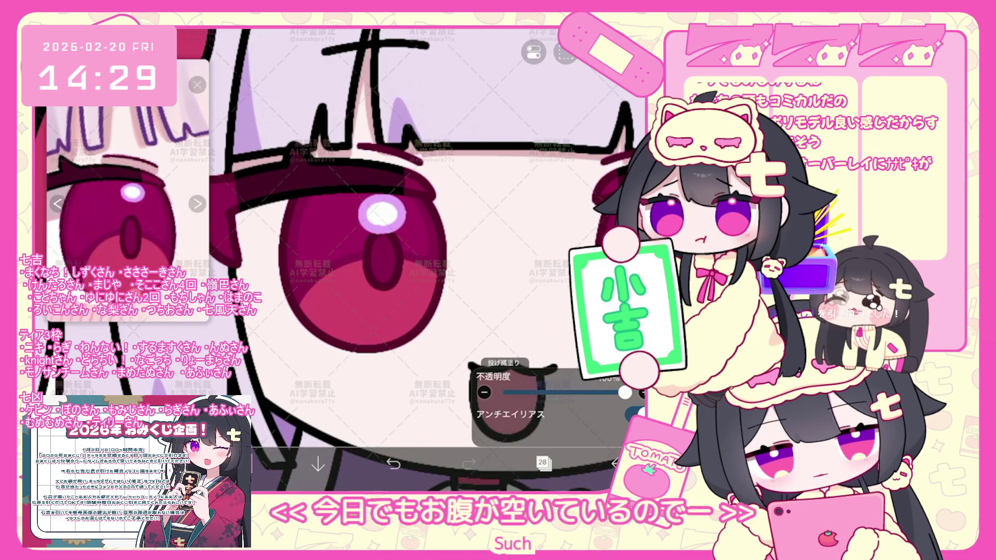
scroll(420, 234, up, 1)
scroll(429, 195, up, 1)
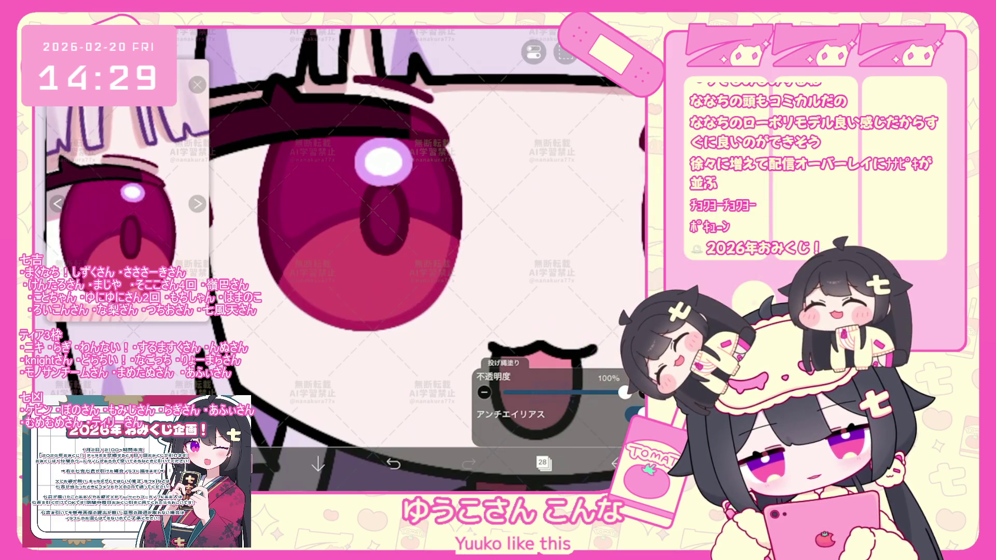
scroll(420, 233, down, 3)
scroll(420, 234, up, 3)
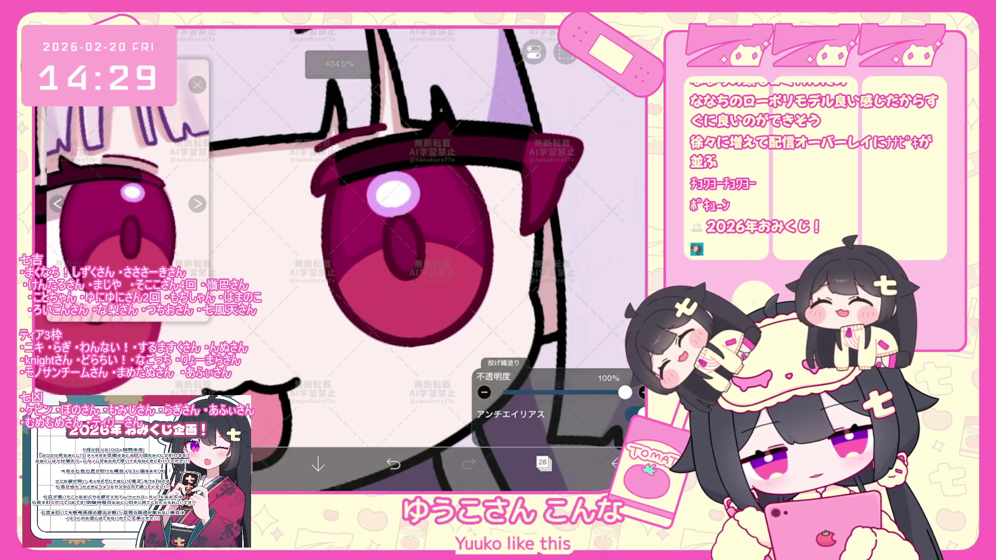
scroll(420, 234, down, 1)
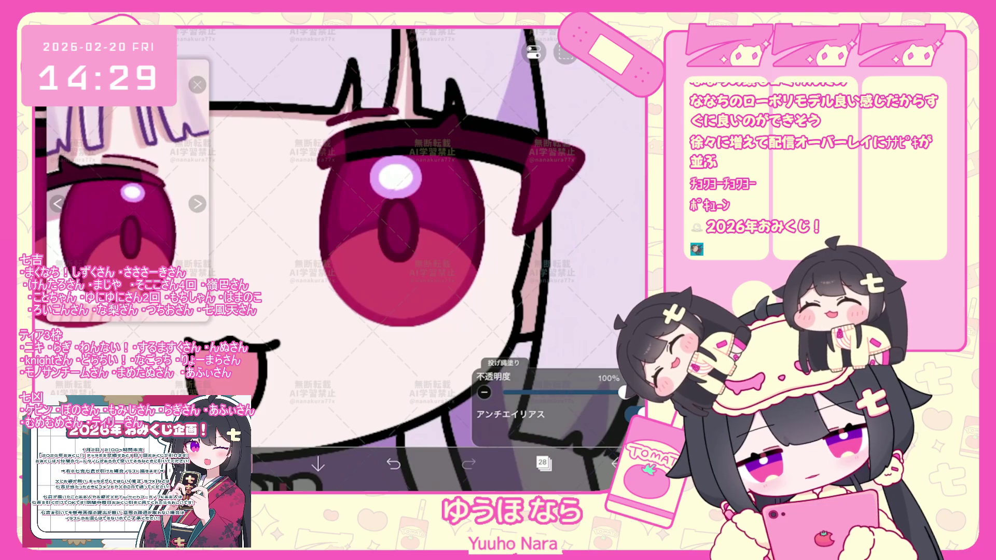
scroll(336, 257, down, 5)
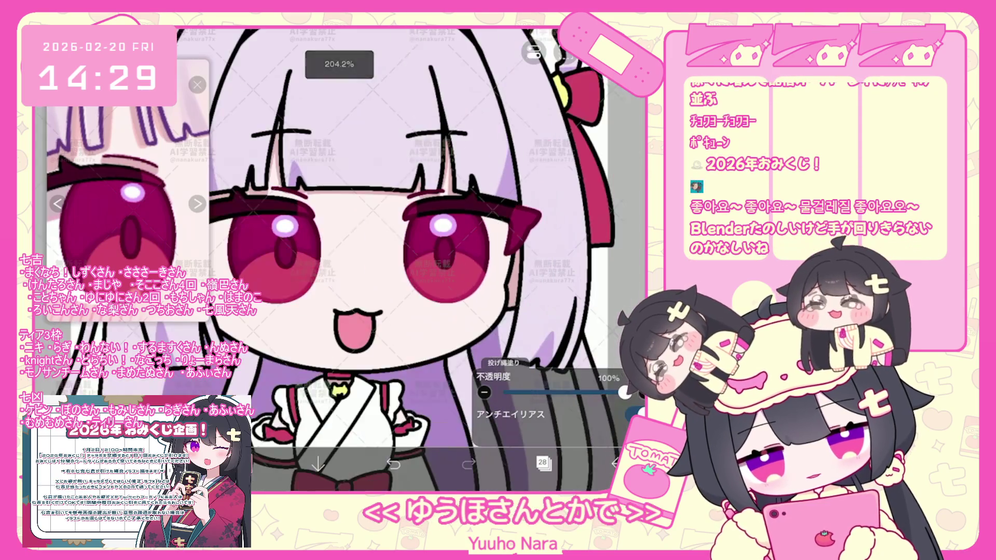
scroll(335, 257, down, 1)
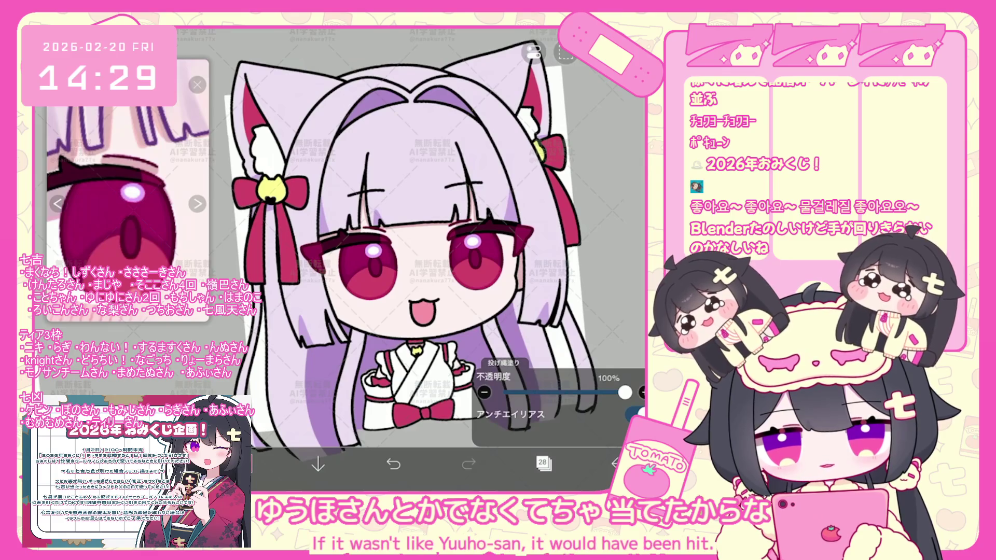
Step: Select the face folder, pick layer 20 inside it, then collapse the folder in the layer list
click(544, 464)
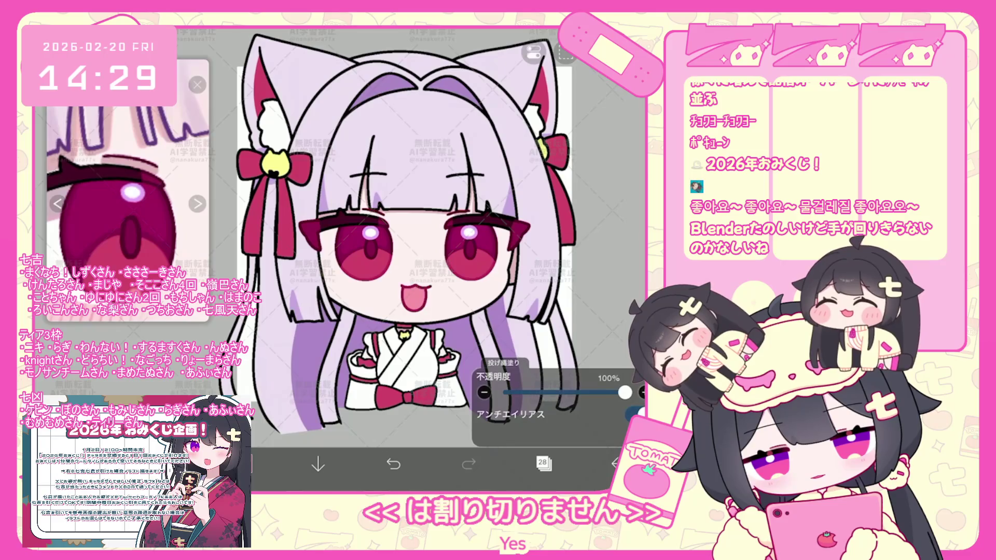
click(544, 463)
click(557, 136)
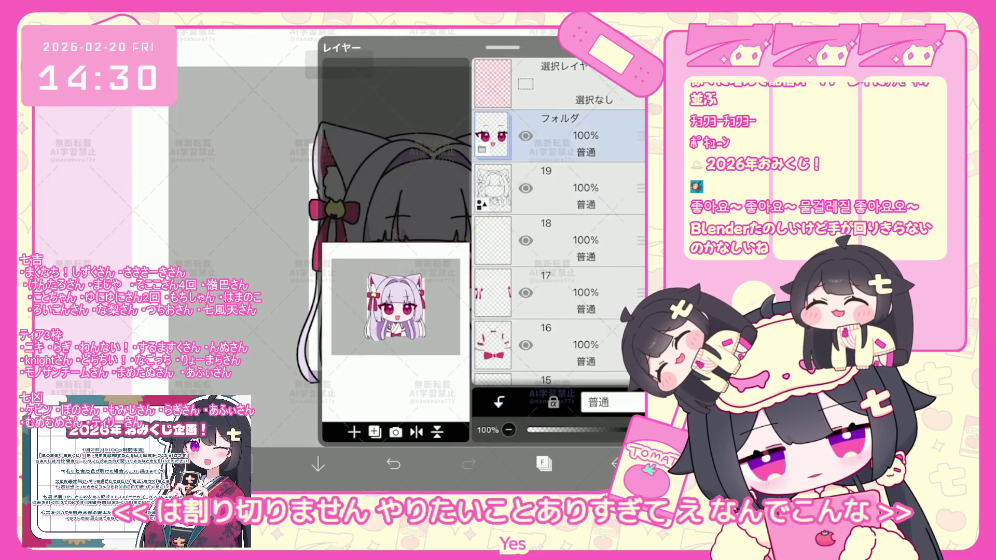
click(490, 149)
click(556, 222)
click(543, 464)
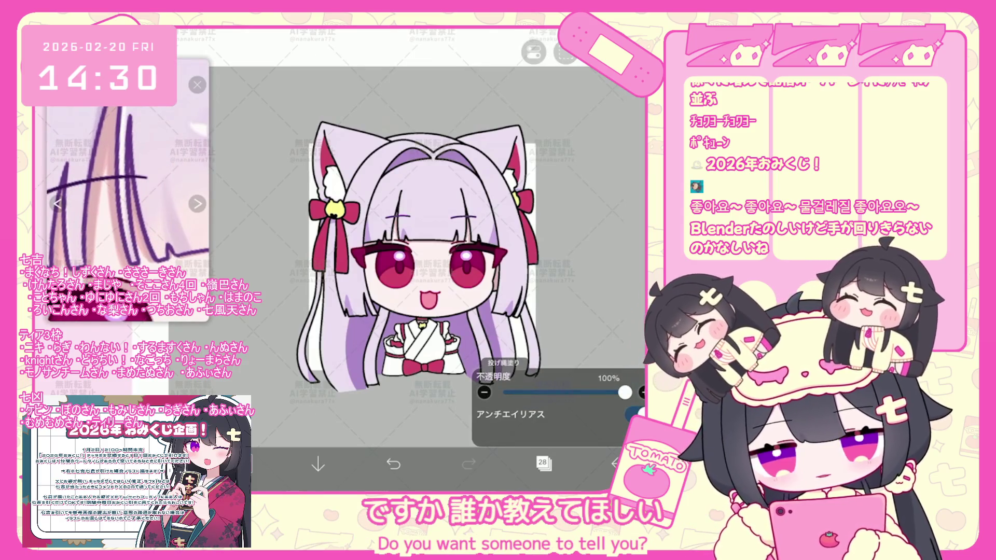
click(543, 464)
click(491, 136)
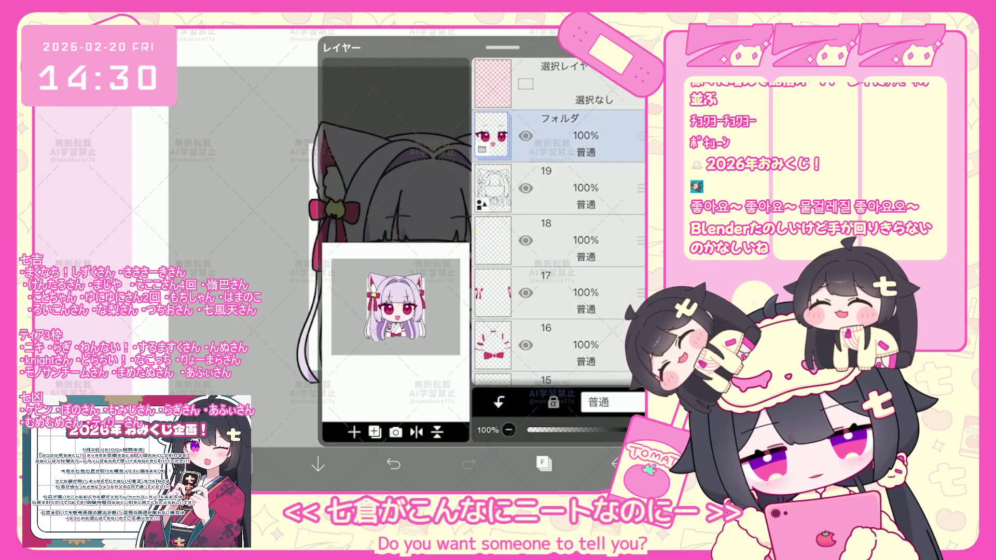
scroll(559, 233, down, 5)
Step: Undo the accidental reorder, add a merged copy of the face folder and move it to the top of the stack
click(558, 343)
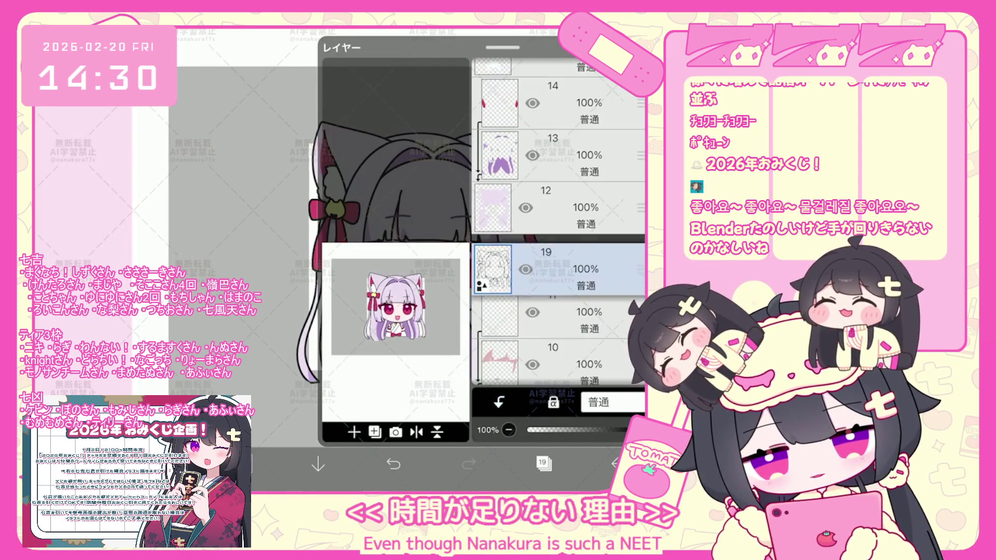
key(ctrl+z)
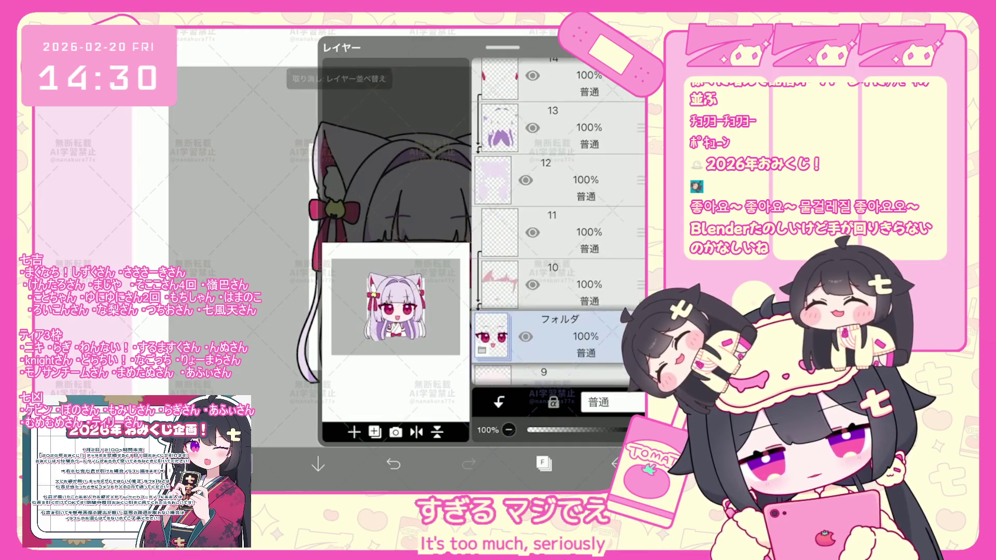
drag(640, 358, 640, 232)
click(374, 432)
click(373, 379)
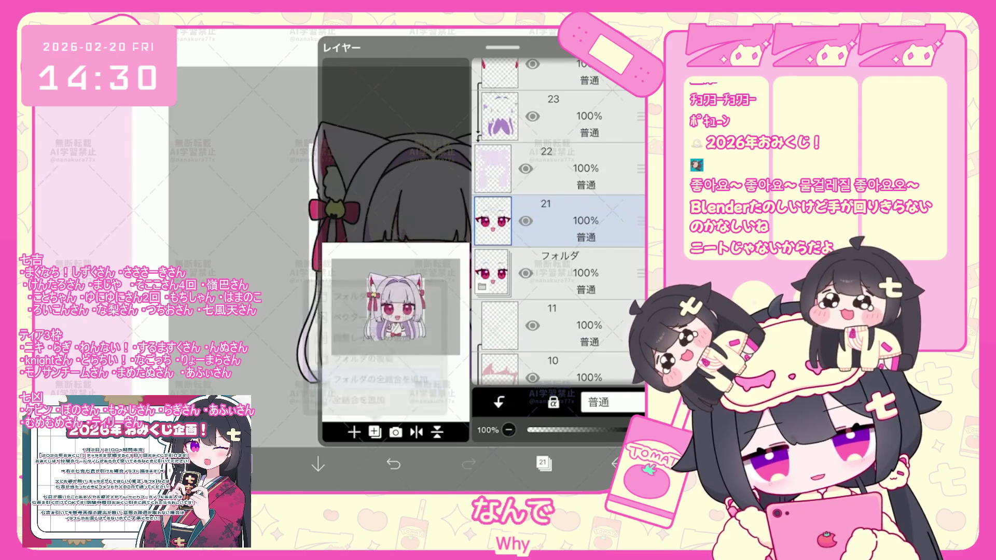
drag(639, 244, 640, 136)
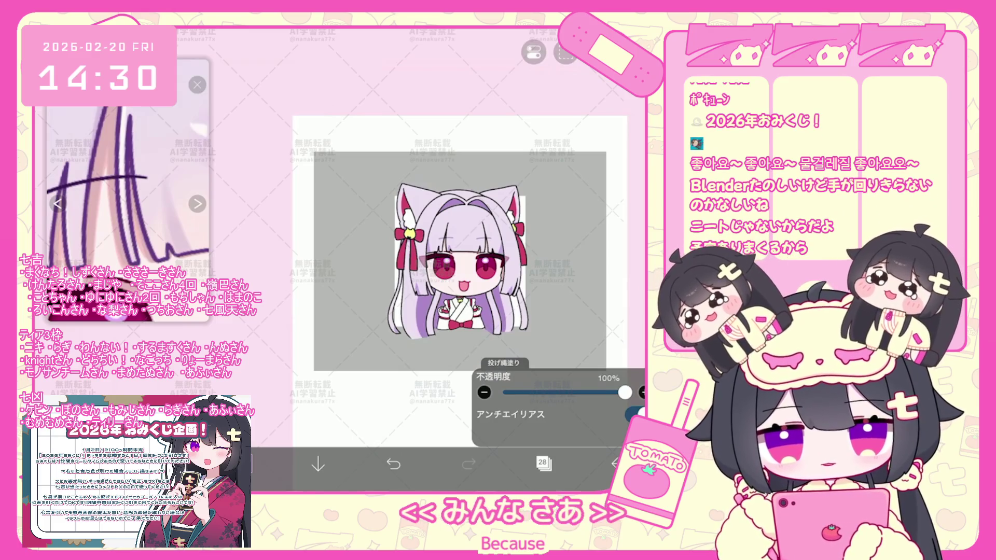
scroll(428, 234, up, 3)
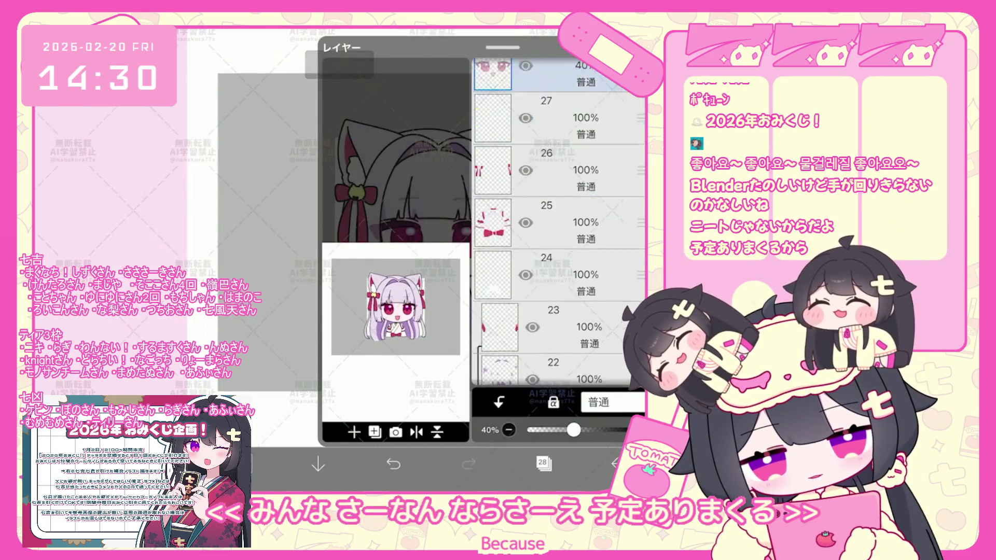
Step: Try dark lasso shading on the iris's left side on layer 11, undo it, and select the face folder
click(576, 339)
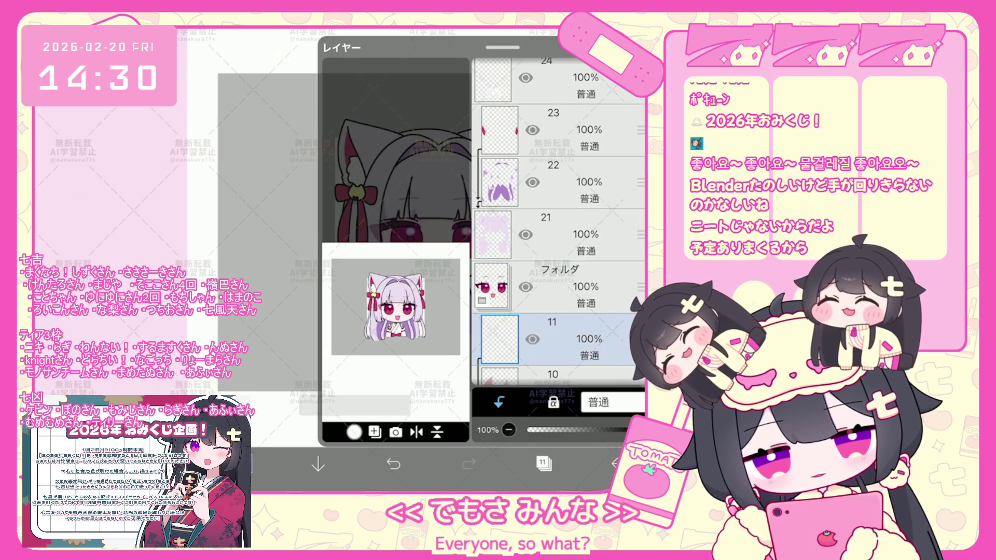
scroll(340, 257, up, 5)
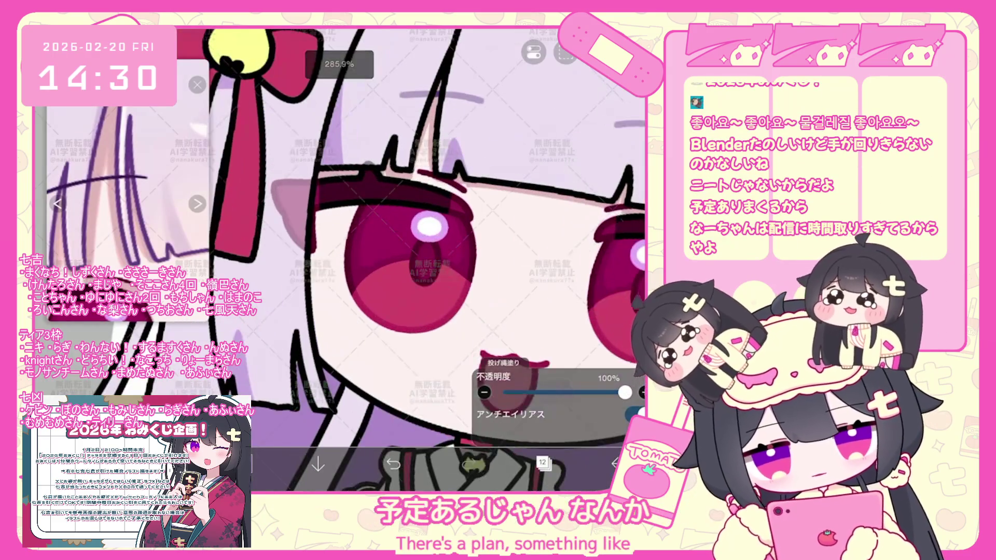
scroll(424, 234, up, 2)
drag(343, 218, 304, 343)
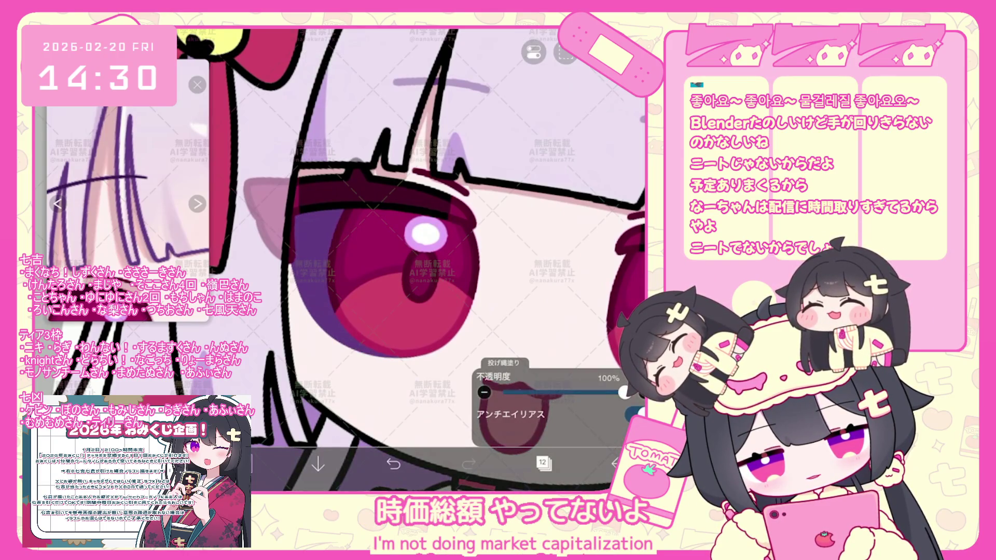
key(ctrl+z)
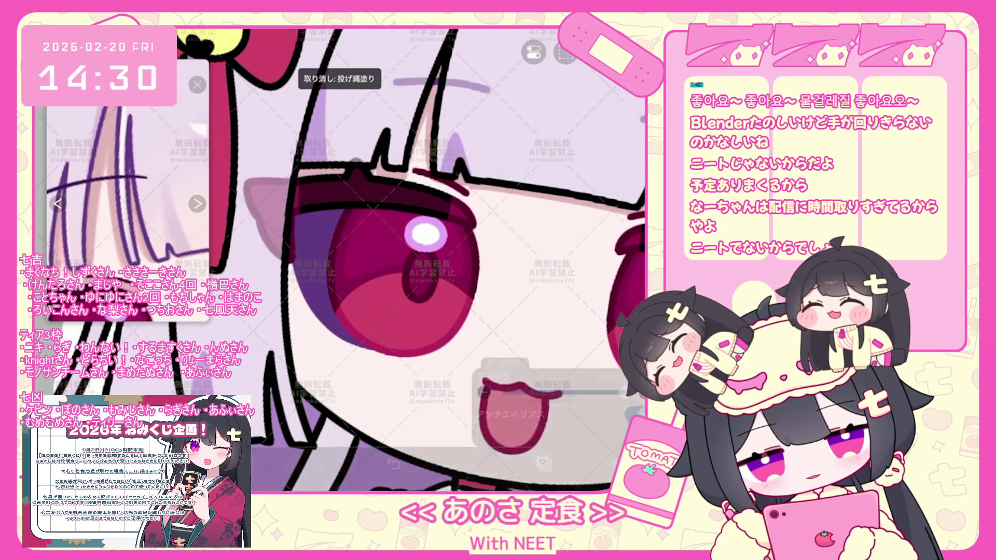
scroll(424, 261, down, 5)
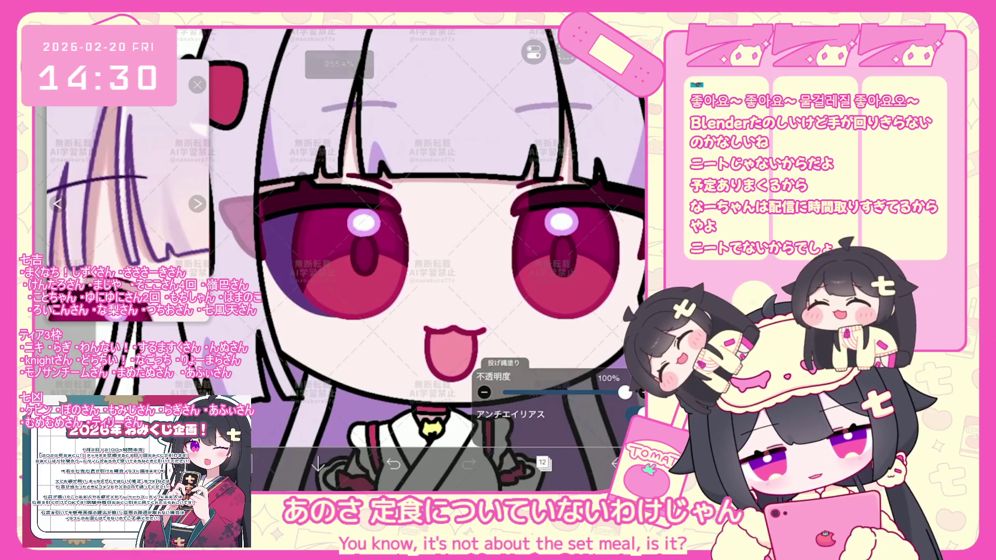
scroll(351, 257, up, 5)
scroll(424, 261, down, 5)
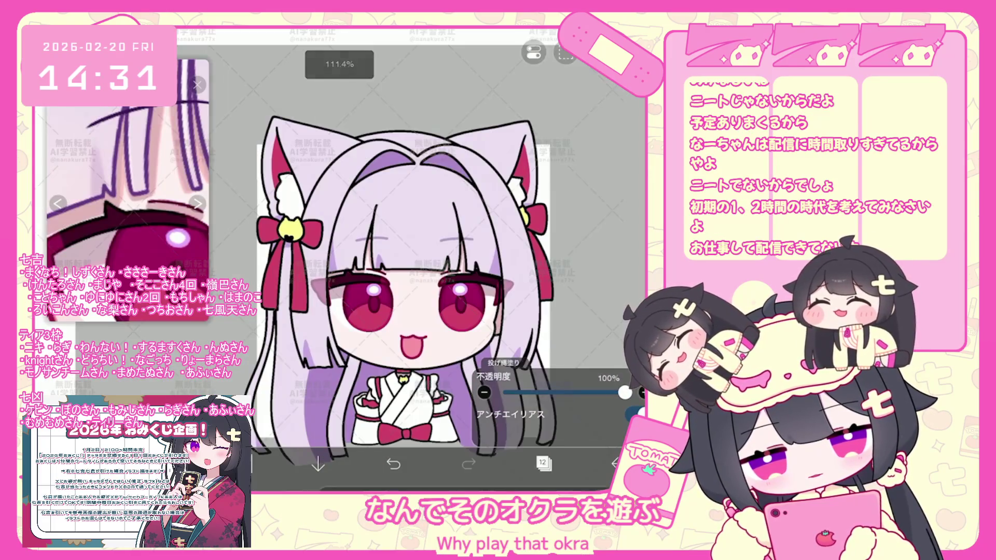
click(544, 464)
scroll(559, 221, up, 3)
click(576, 279)
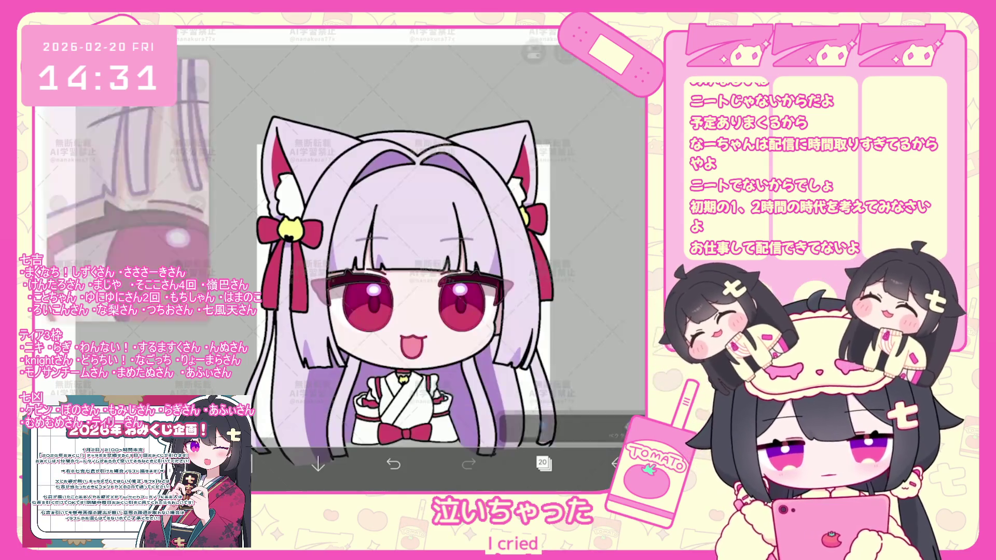
Step: Select the straight line across the forehead and cut it to the clipboard
click(544, 464)
drag(357, 241, 475, 240)
click(486, 255)
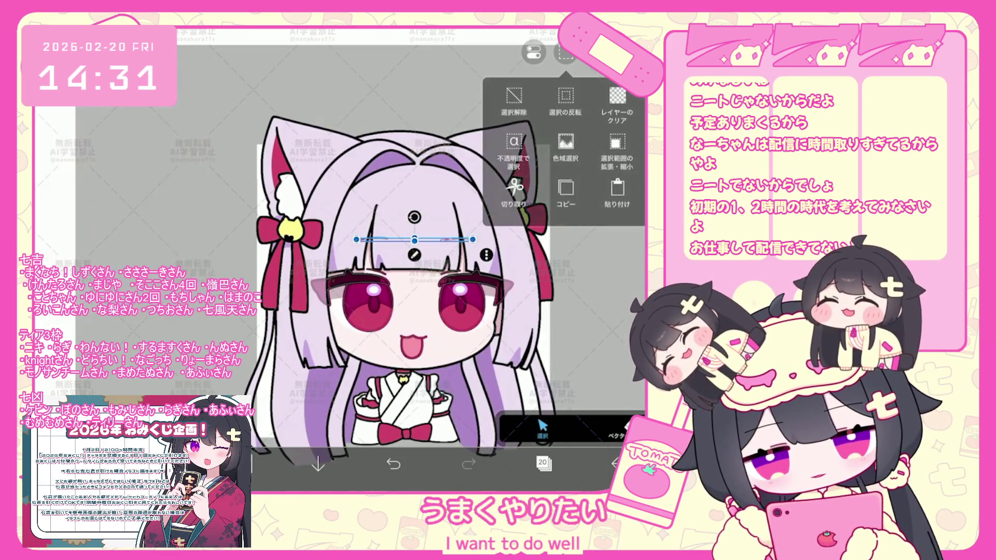
click(510, 101)
click(393, 465)
click(485, 254)
click(510, 101)
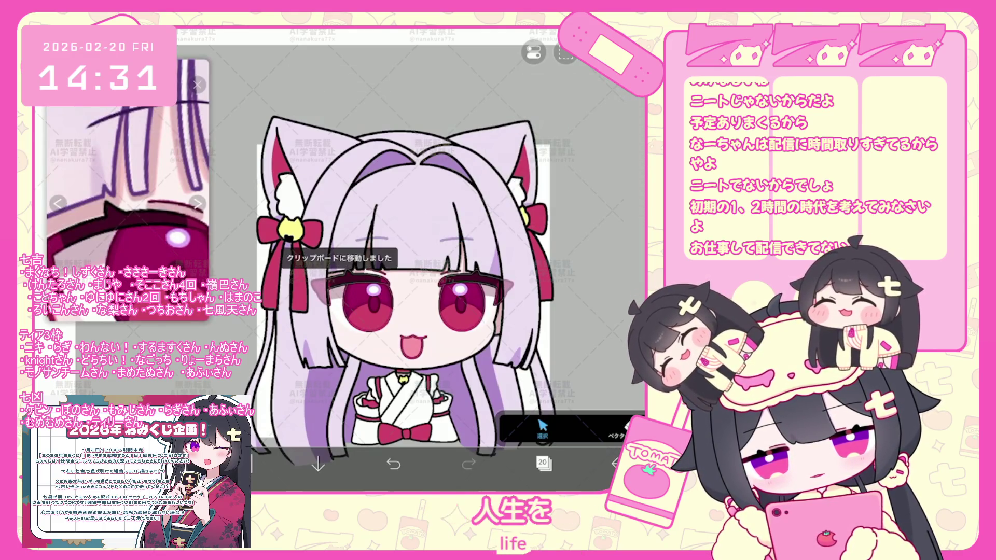
Step: Switch to the faded face layer 29 and paste the forehead line onto a new layer above it
click(543, 463)
scroll(559, 234, up, 5)
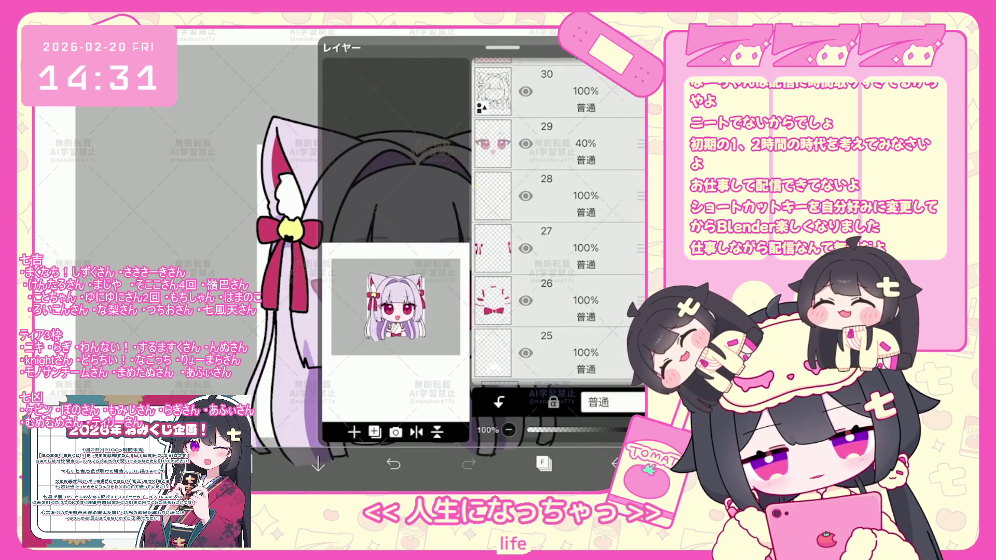
click(559, 144)
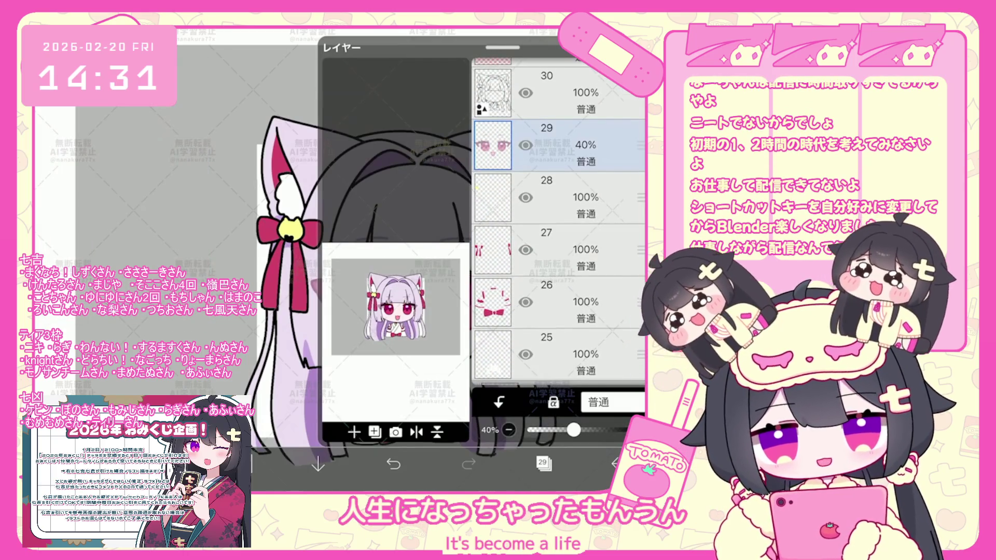
click(544, 464)
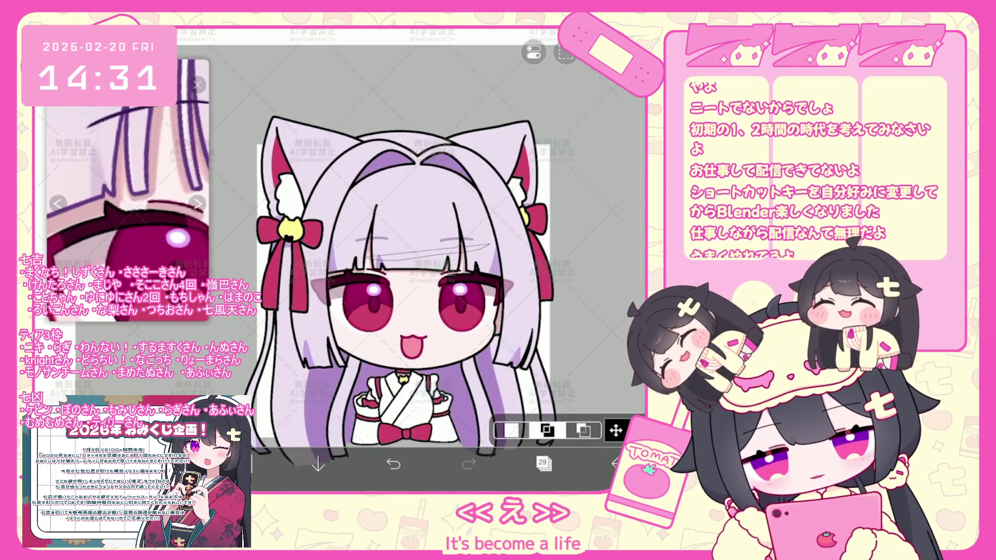
click(566, 53)
click(566, 191)
click(565, 53)
click(617, 191)
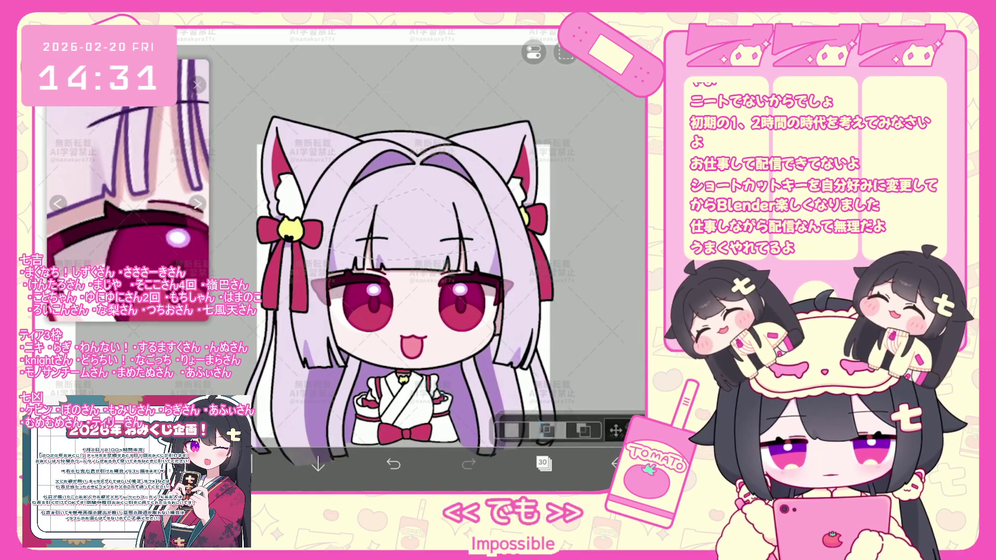
scroll(468, 233, up, 5)
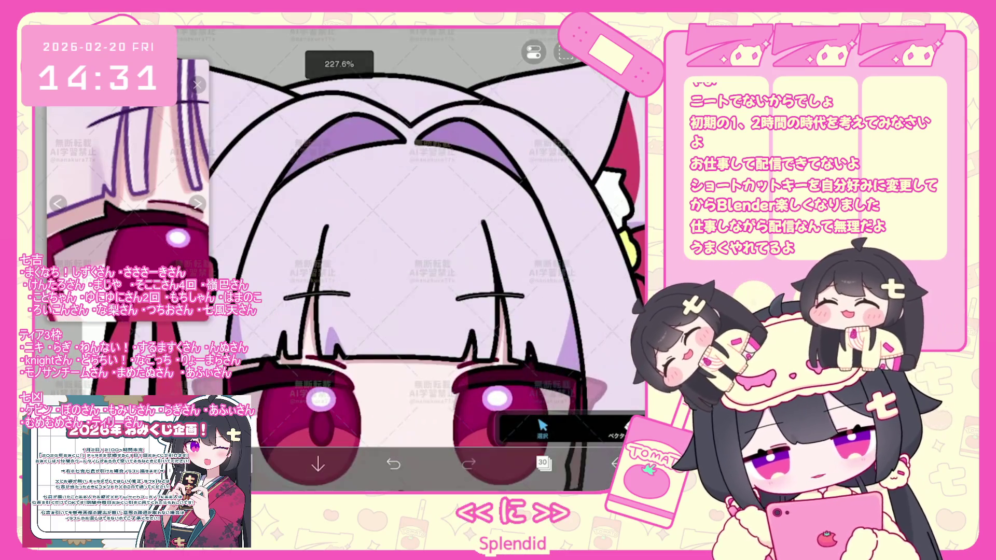
key(Return)
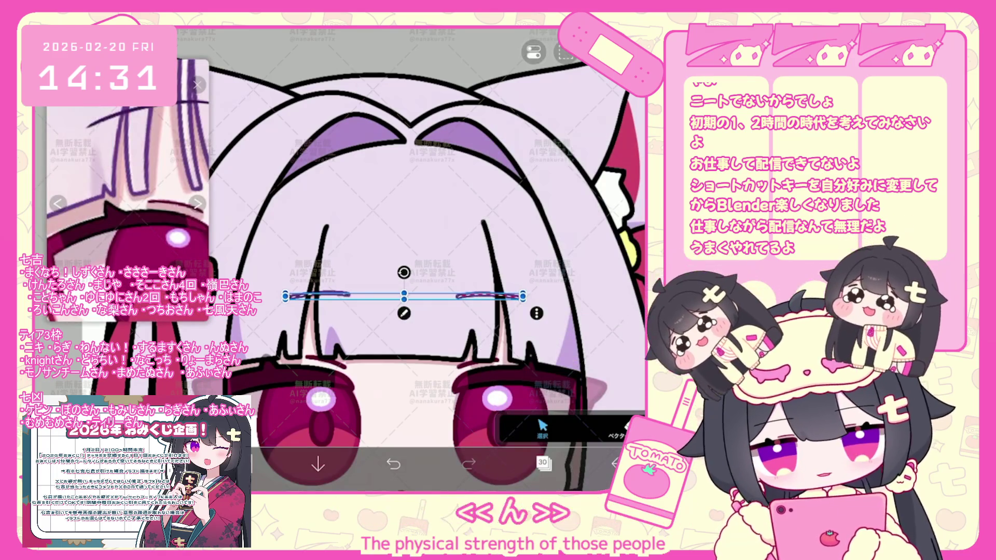
scroll(436, 296, down, 5)
scroll(435, 296, down, 3)
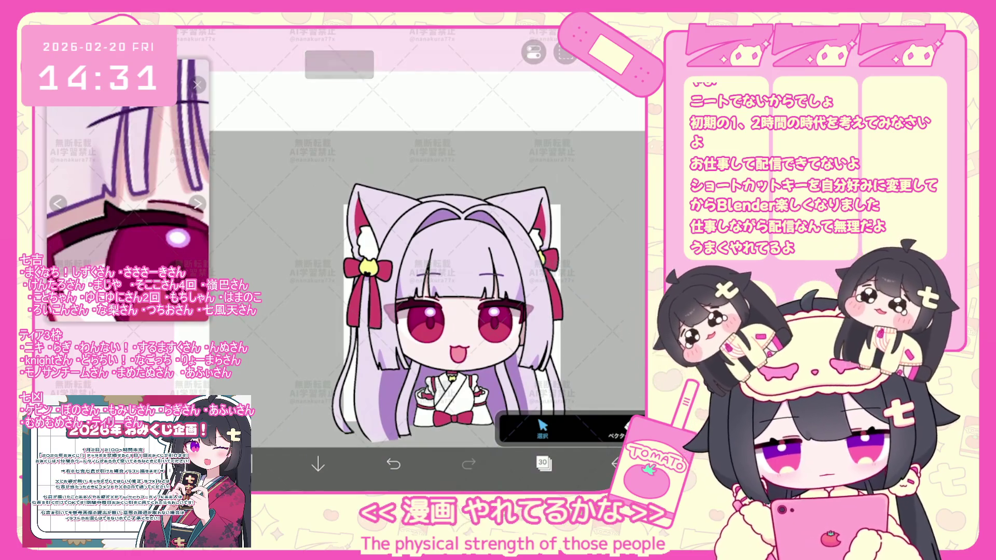
click(543, 464)
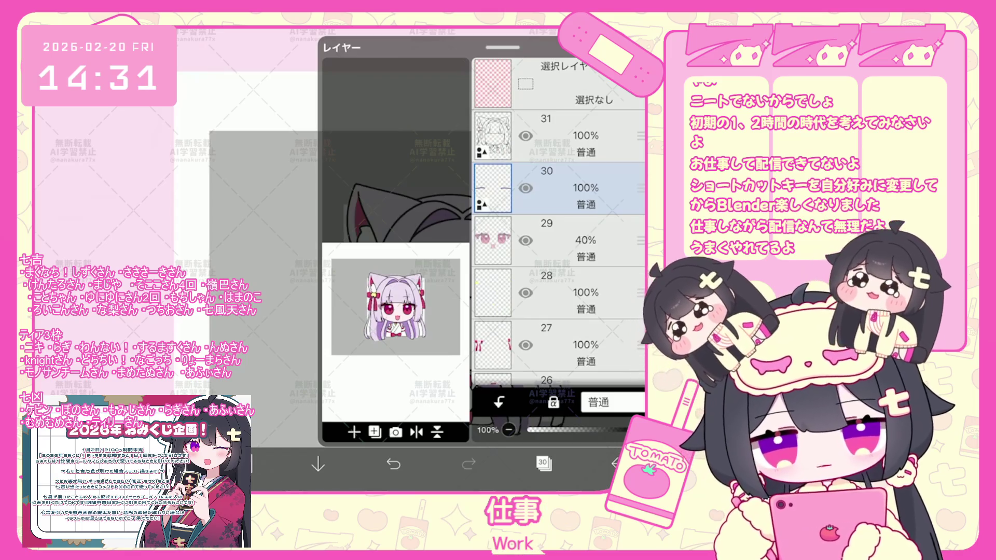
Step: Add new layer 32 above the line art and sample a hair colour for lasso filling
click(543, 464)
scroll(436, 296, up, 1)
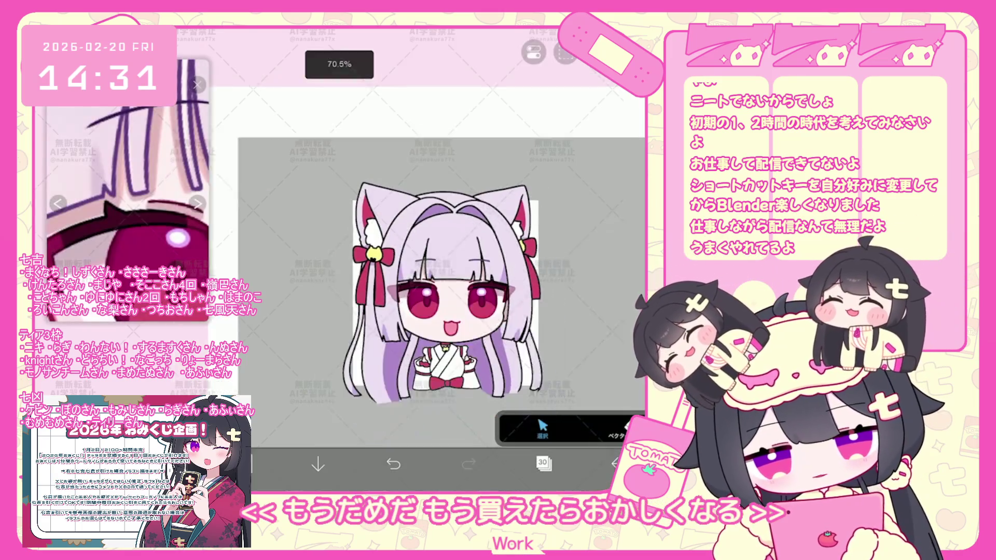
scroll(428, 273, up, 1)
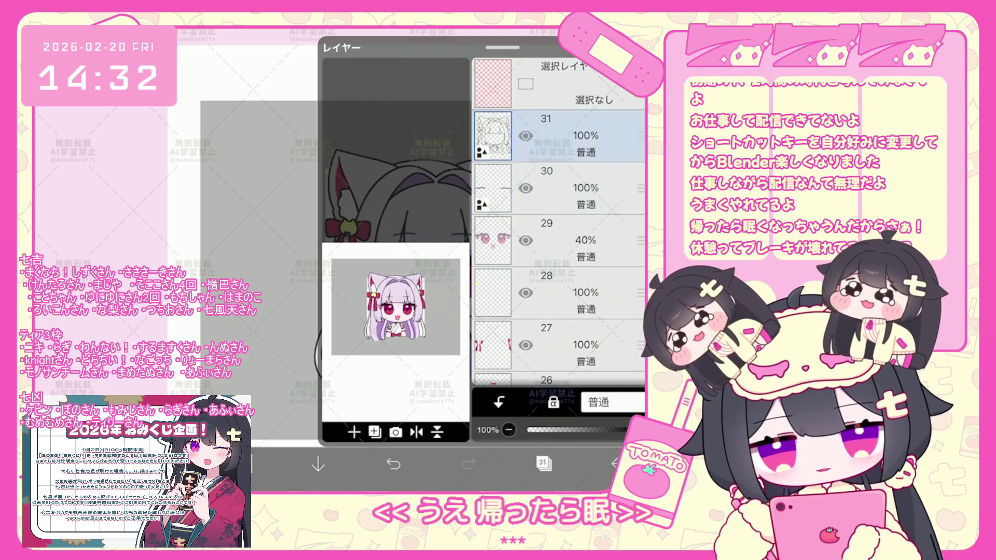
click(354, 432)
click(543, 463)
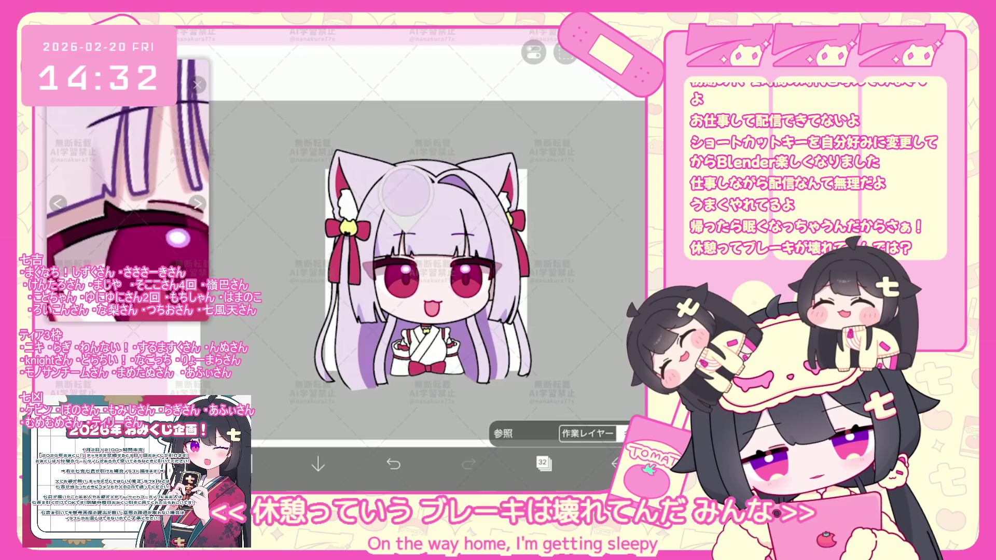
drag(406, 220, 407, 198)
click(543, 463)
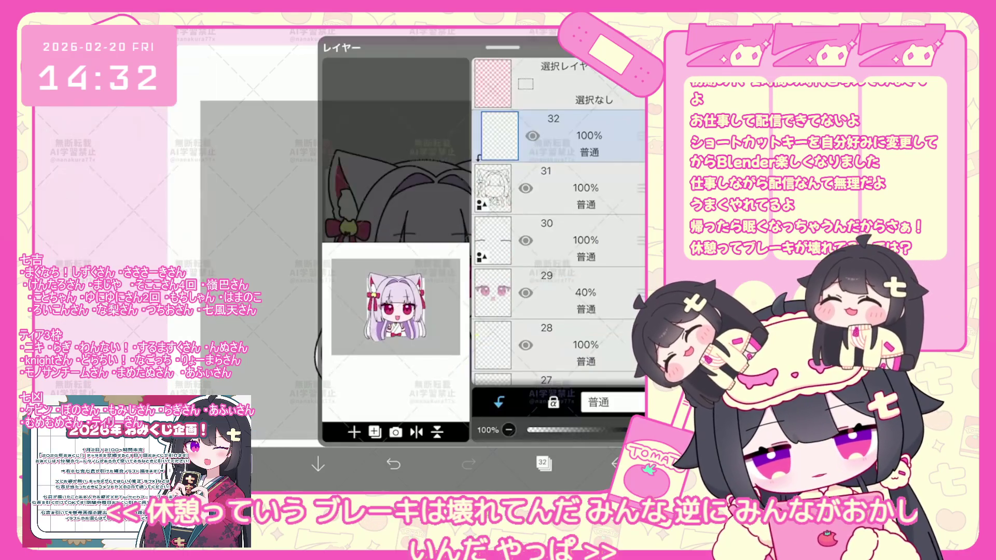
scroll(505, 272, up, 5)
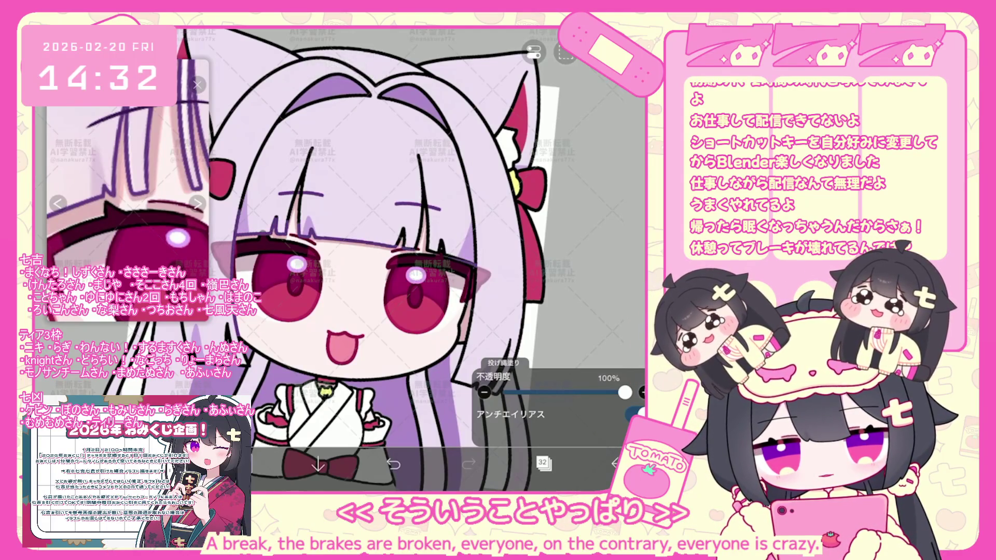
scroll(374, 258, up, 3)
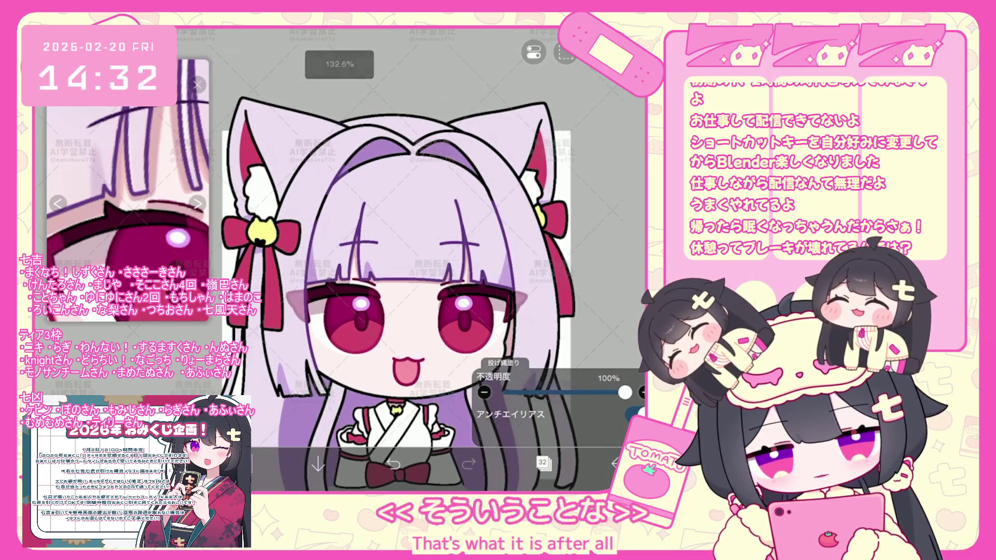
scroll(429, 296, up, 2)
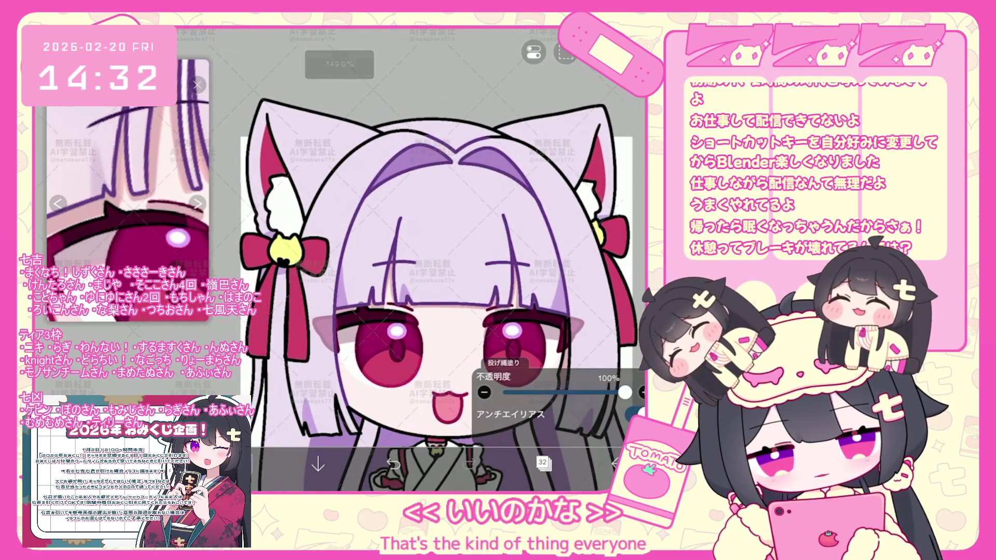
scroll(294, 173, up, 3)
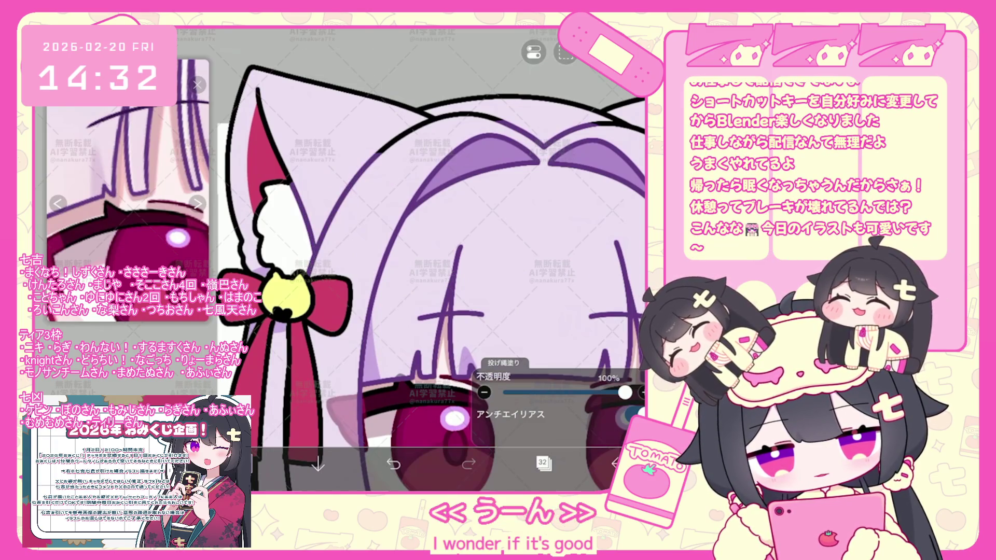
scroll(425, 257, up, 3)
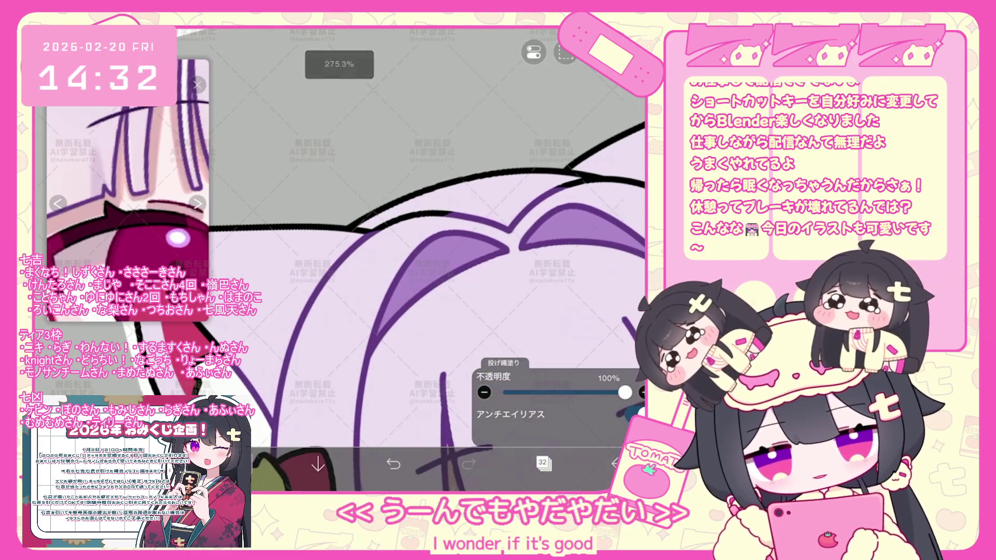
scroll(424, 257, up, 3)
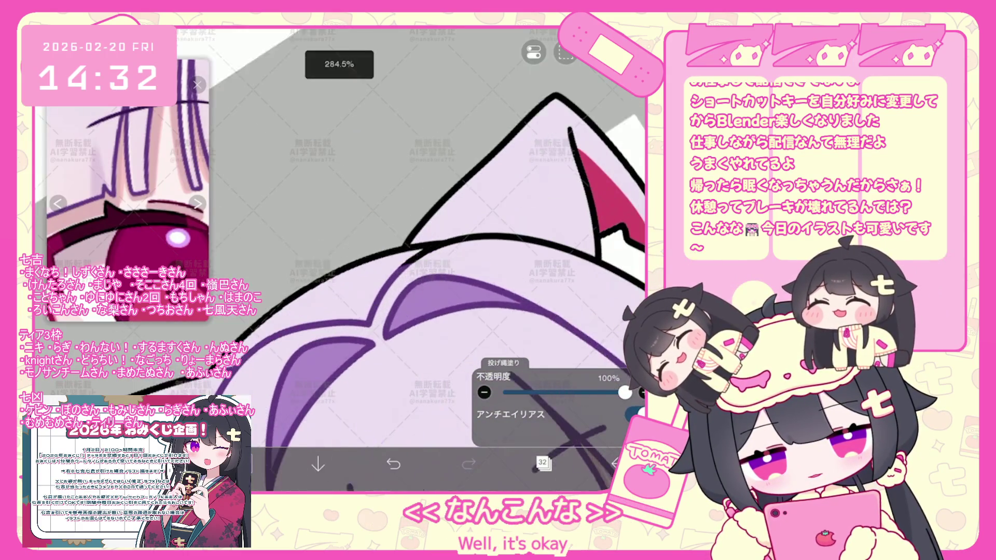
scroll(424, 256, up, 2)
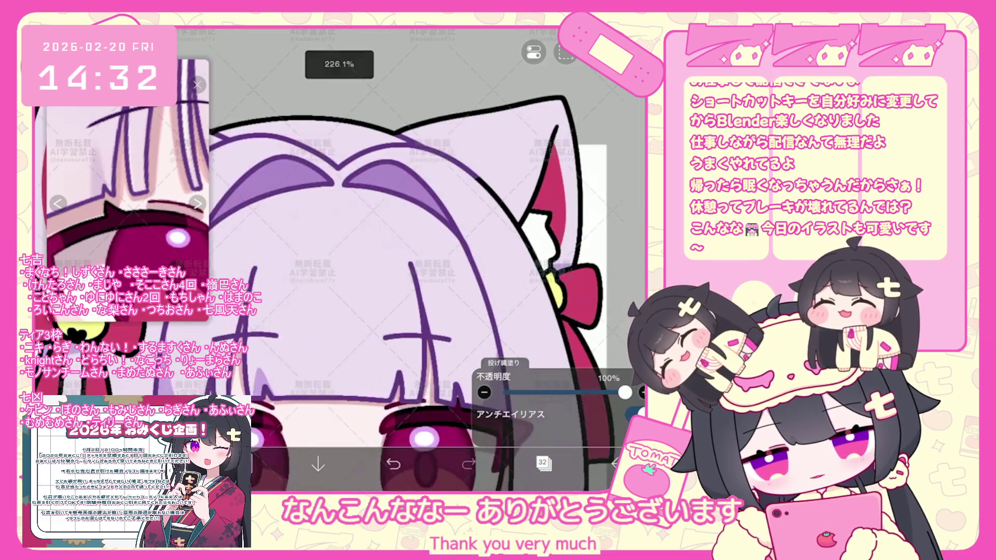
scroll(425, 256, down, 1)
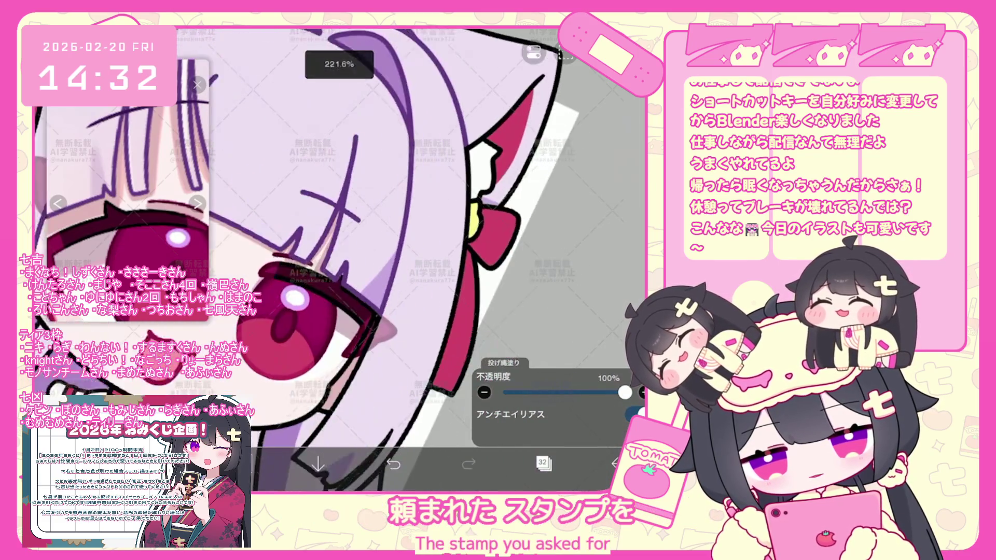
scroll(335, 257, down, 5)
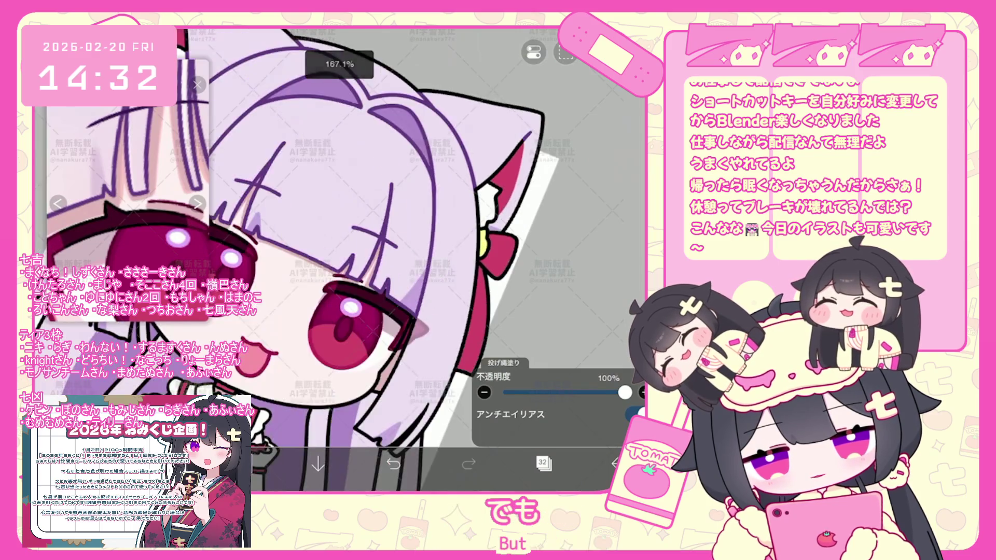
scroll(334, 256, up, 3)
scroll(335, 257, down, 3)
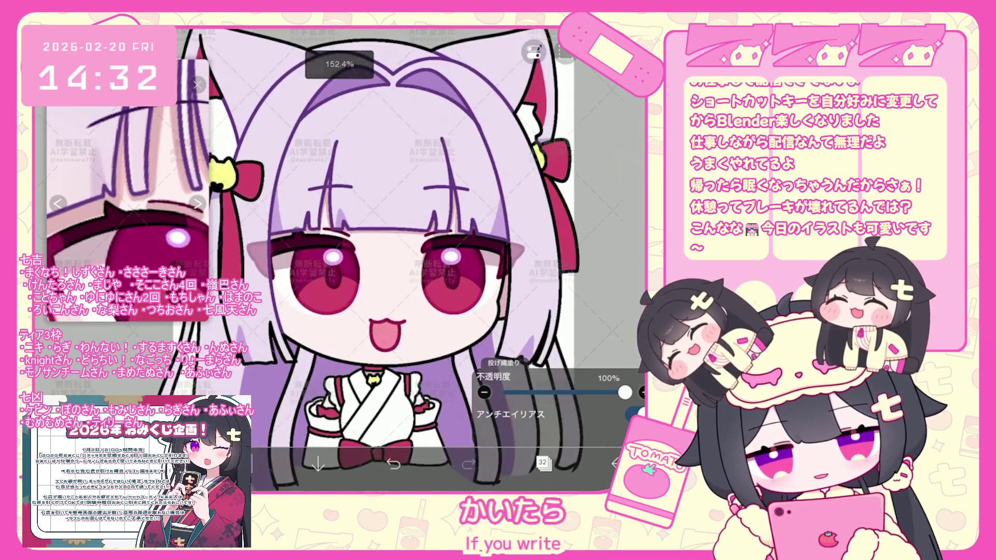
scroll(413, 256, up, 2)
scroll(413, 257, up, 1)
scroll(467, 256, down, 1)
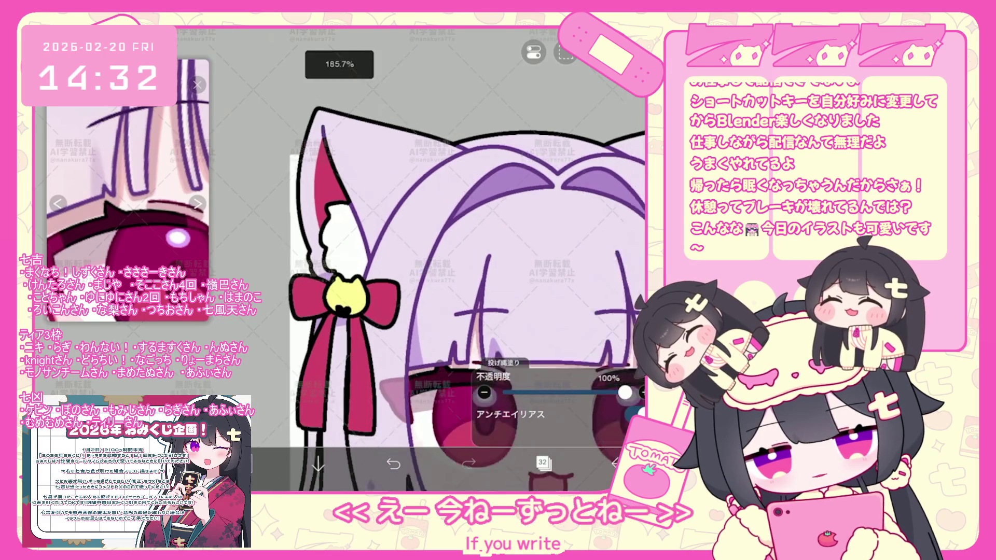
scroll(467, 256, down, 2)
scroll(468, 257, up, 2)
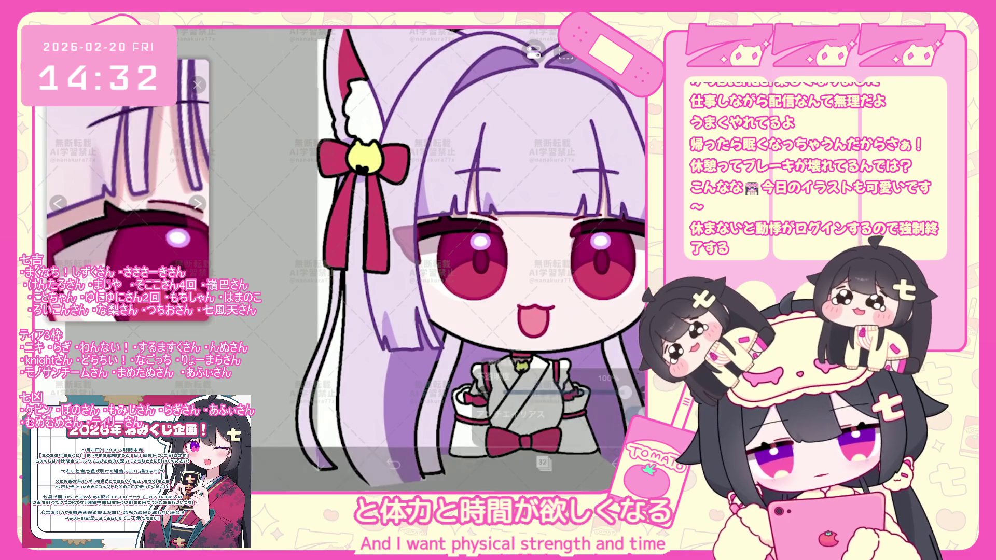
scroll(451, 257, up, 1)
scroll(452, 257, up, 2)
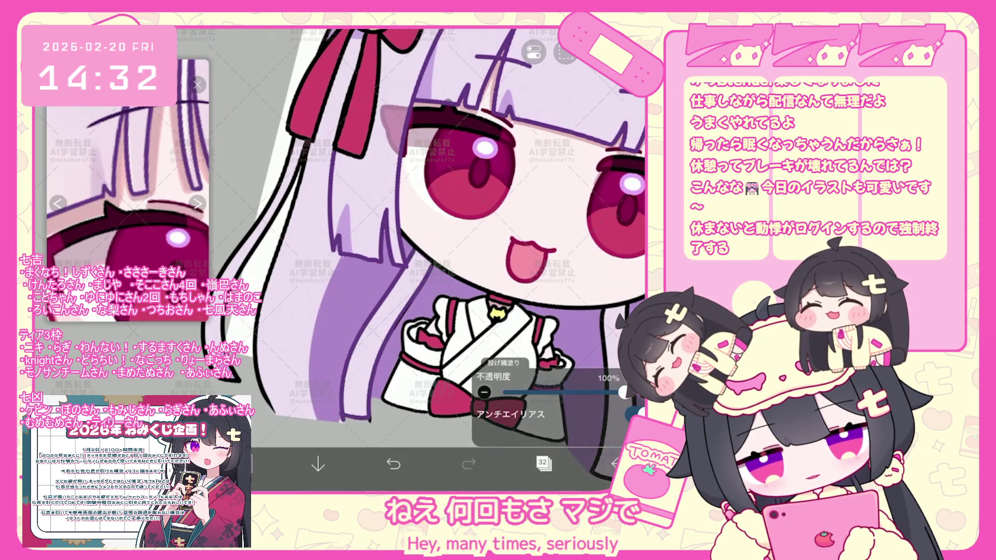
scroll(475, 296, up, 2)
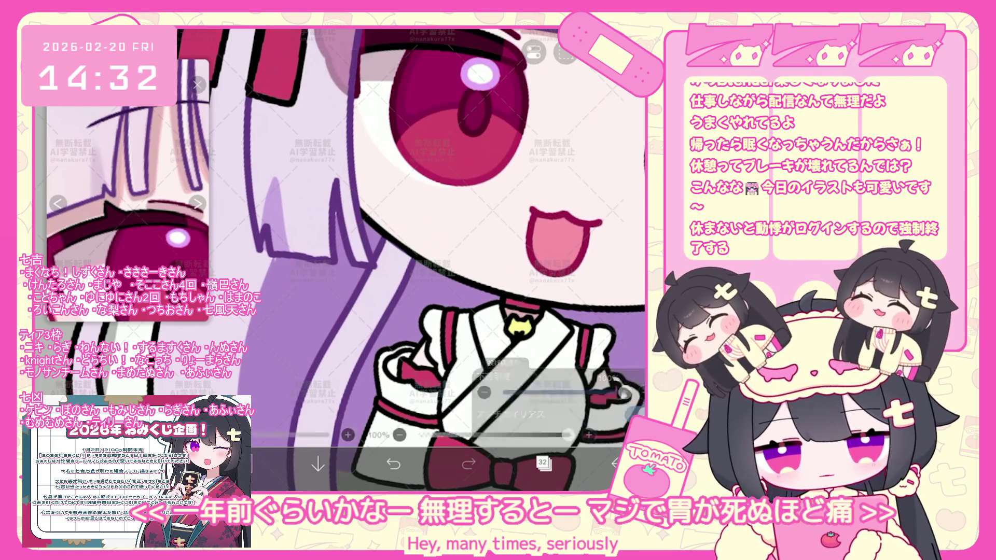
scroll(341, 260, up, 2)
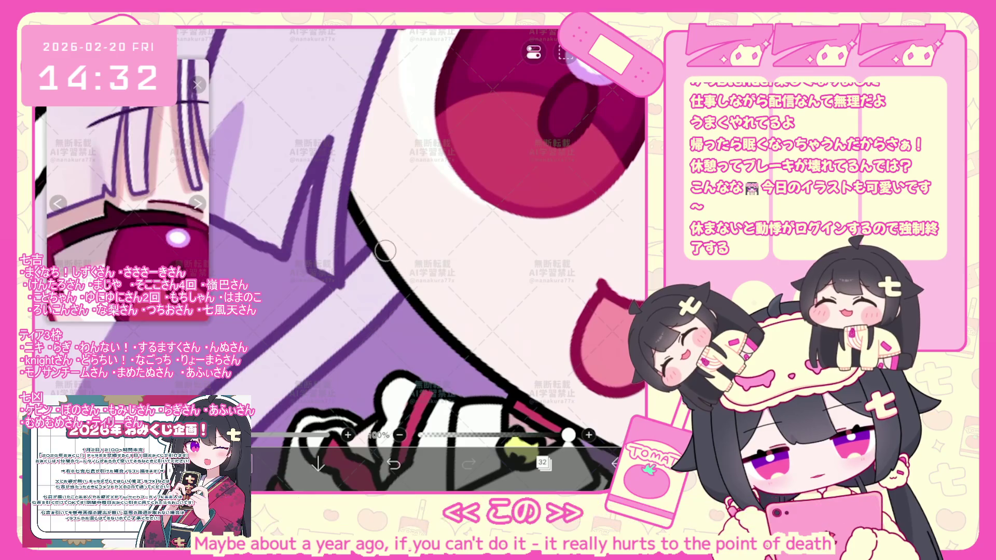
Step: Lasso-fill purple shadow shapes on the hair, then briefly make layer 31 active
key(l)
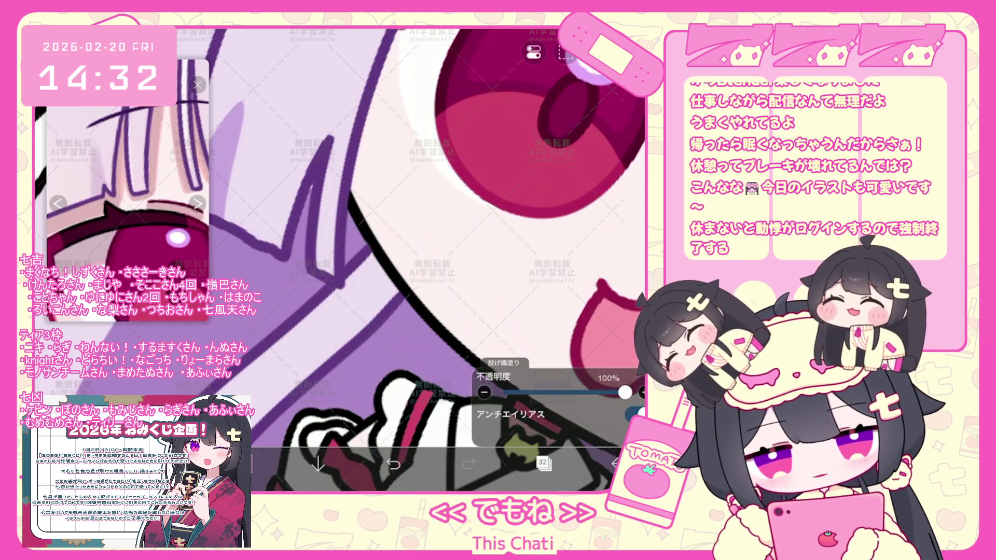
scroll(339, 260, up, 2)
key(b)
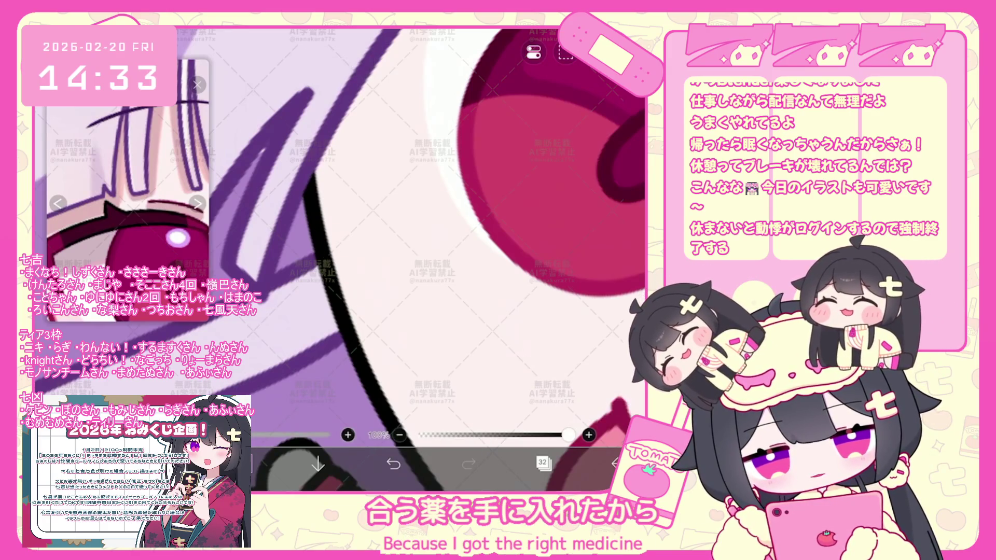
key(m)
scroll(340, 261, up, 2)
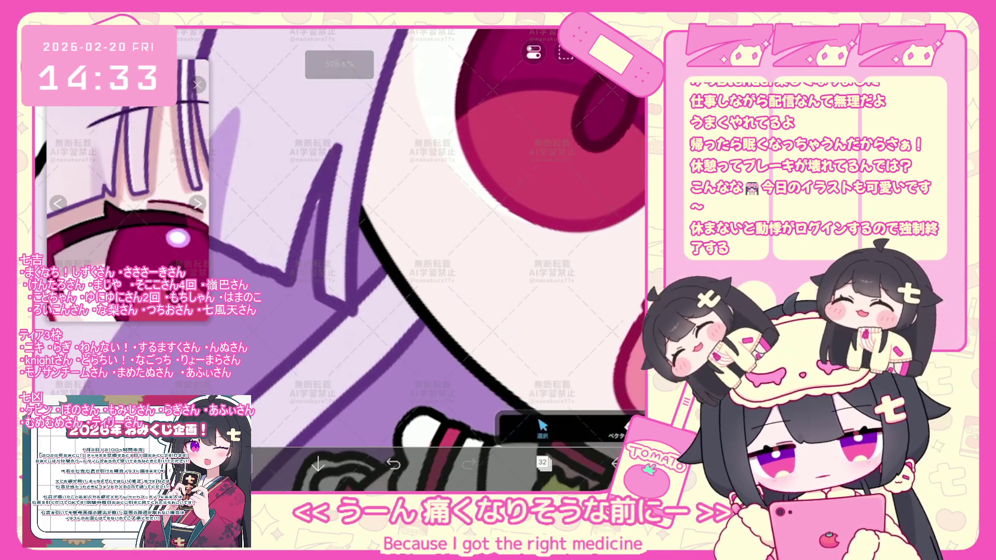
click(543, 463)
click(556, 196)
click(543, 464)
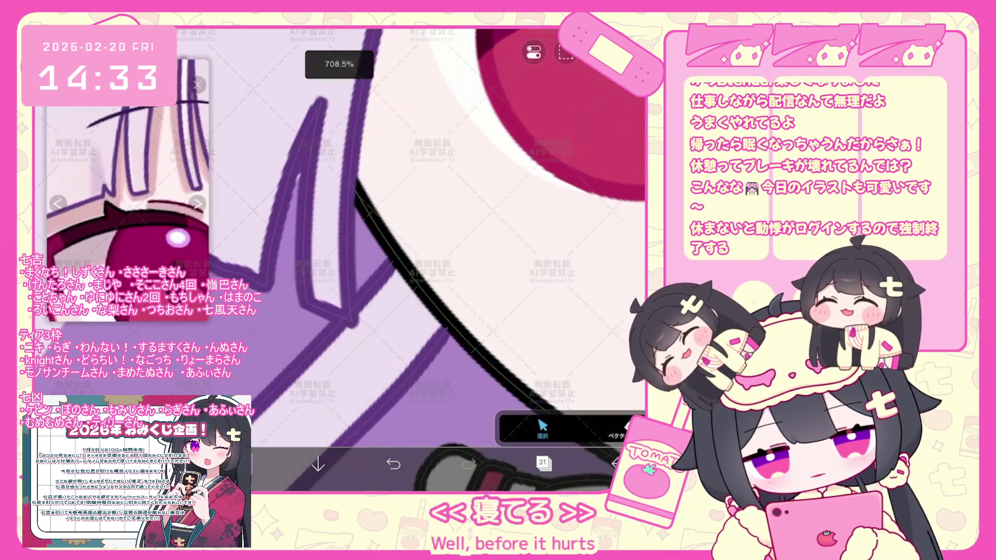
scroll(427, 260, down, 5)
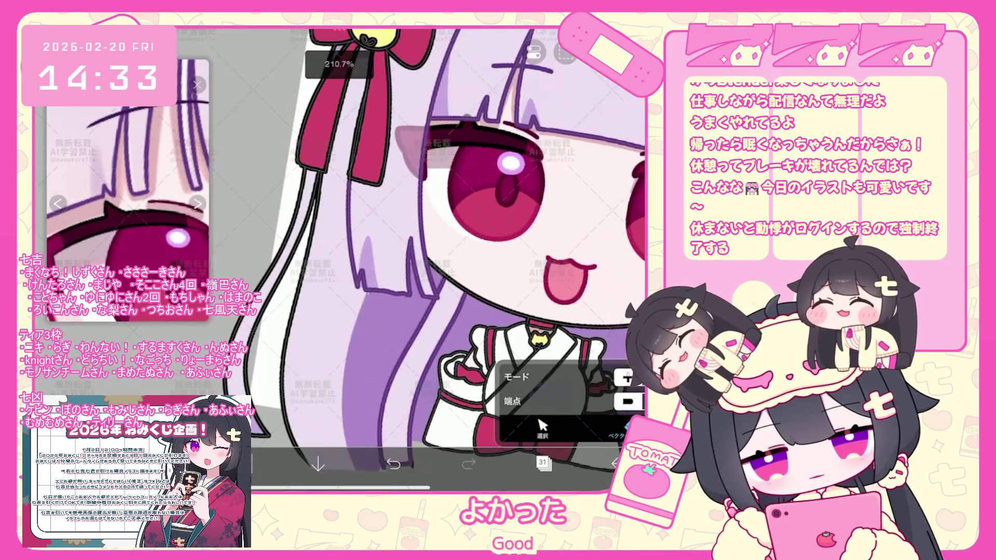
Step: Return to layer 32 and continue lasso-filling the hair shadows
click(544, 463)
click(555, 149)
click(543, 464)
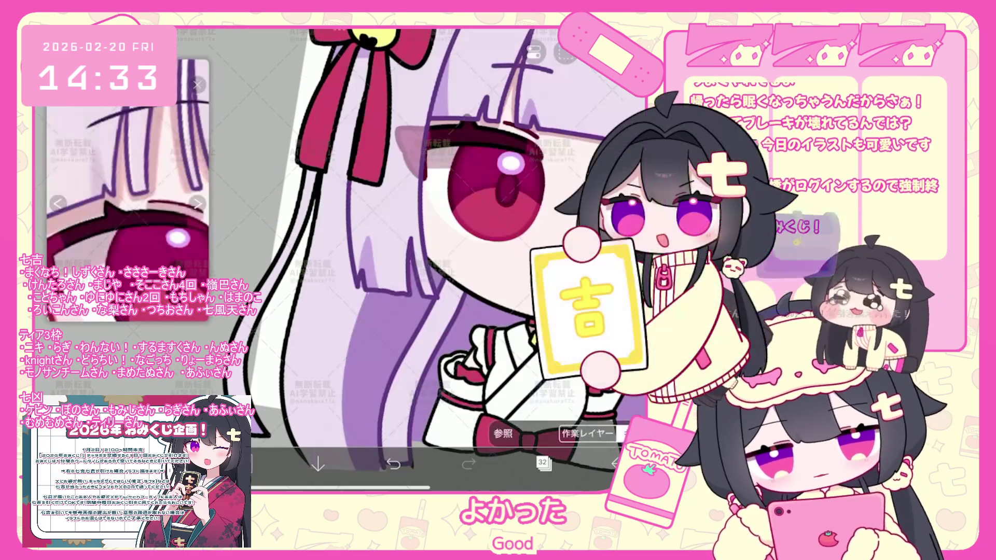
key(b)
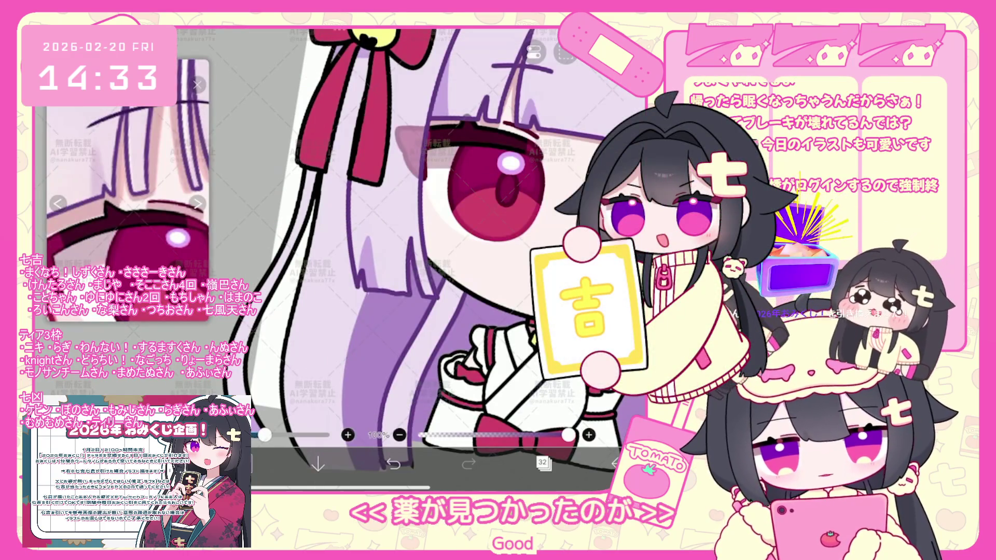
key(g)
scroll(434, 257, up, 3)
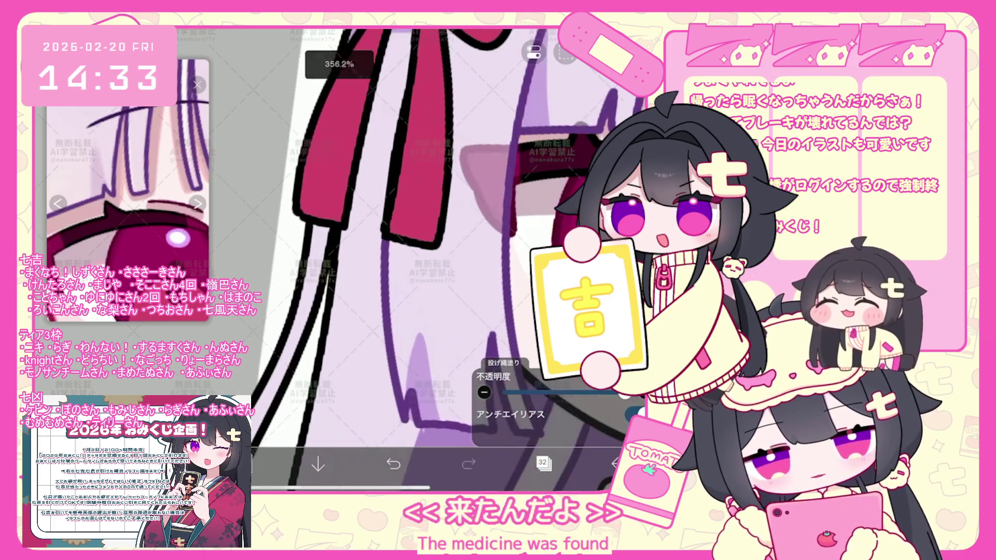
scroll(434, 257, down, 5)
scroll(433, 257, up, 4)
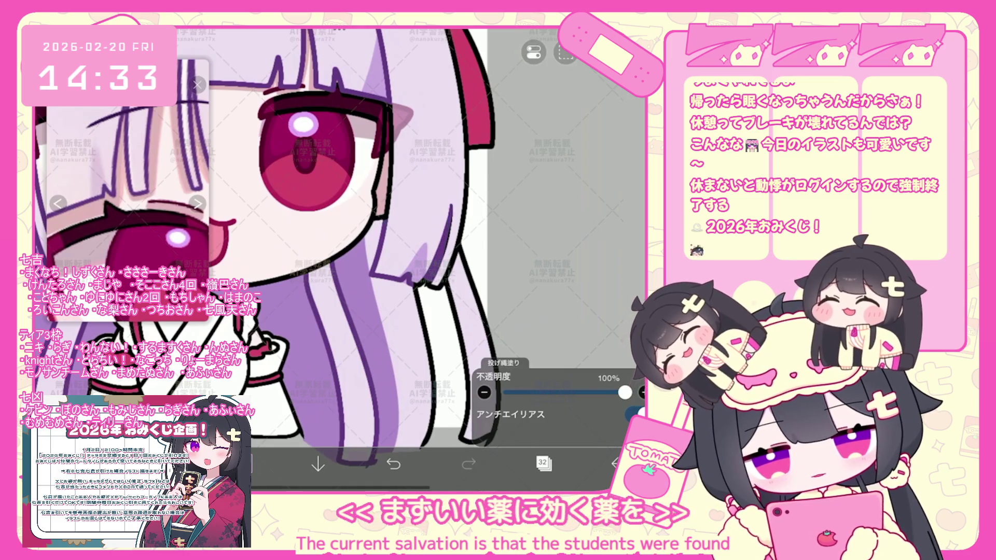
Step: Undo the last lasso fill and select the sleeve outline stroke for adjusting
key(ctrl+z)
scroll(335, 257, up, 2)
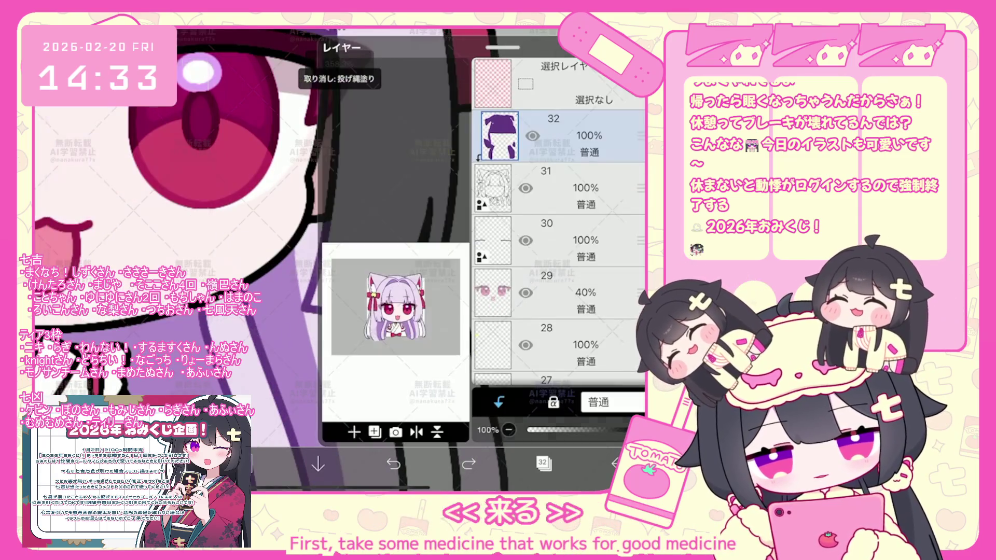
scroll(342, 257, up, 2)
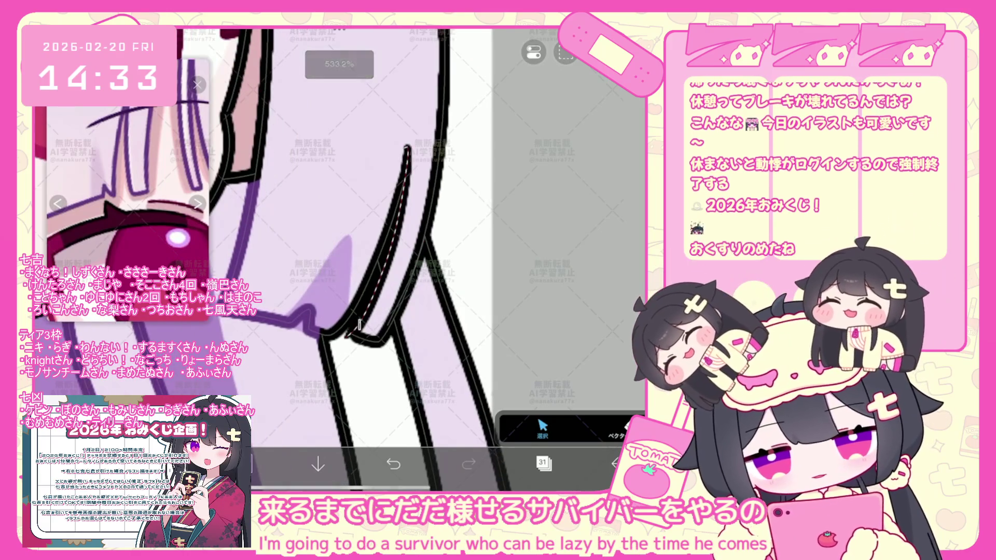
click(389, 241)
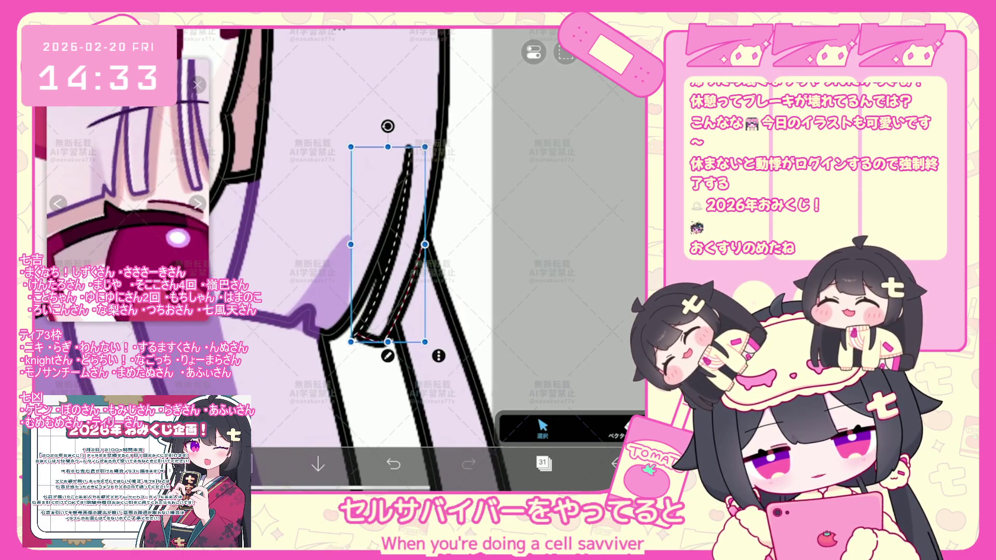
key(Escape)
key(ctrl+d)
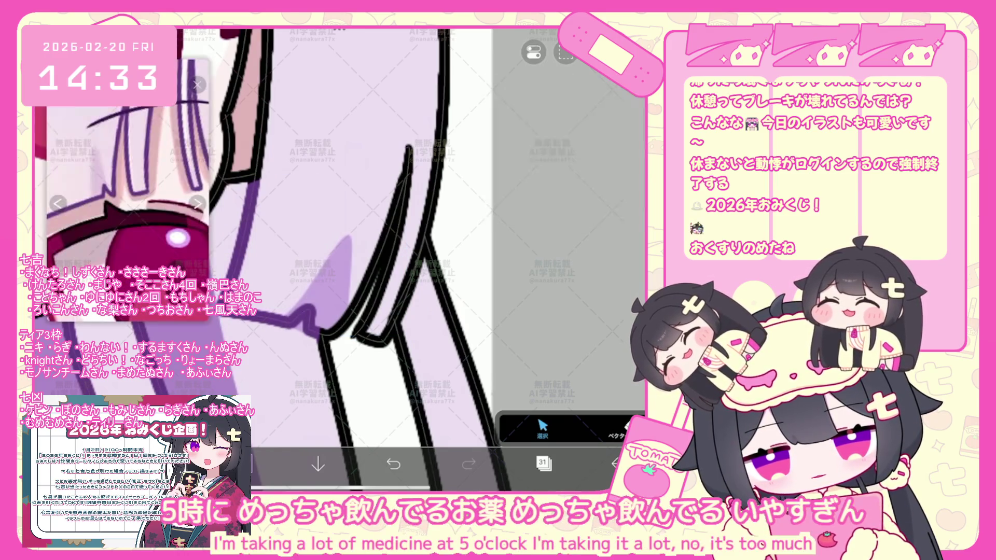
click(389, 288)
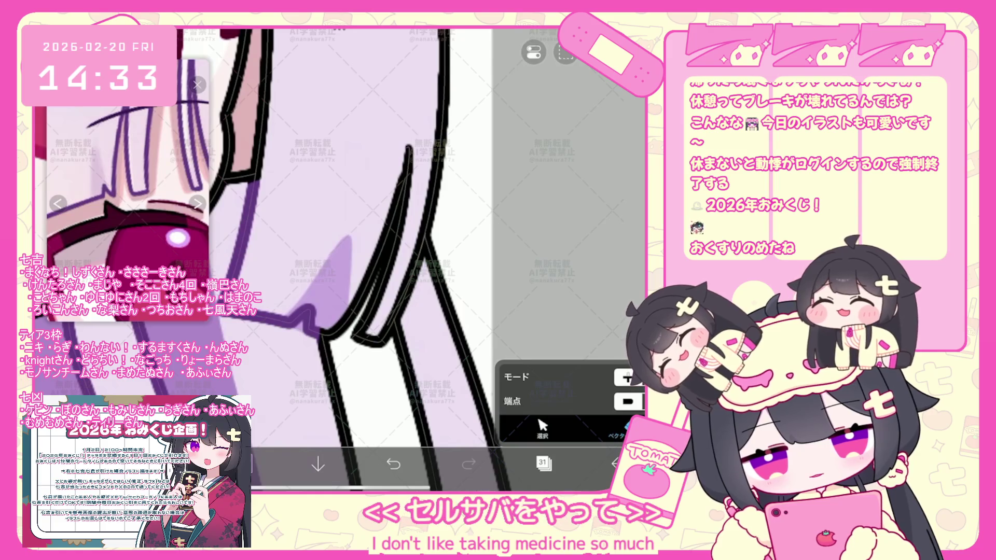
scroll(342, 257, down, 2)
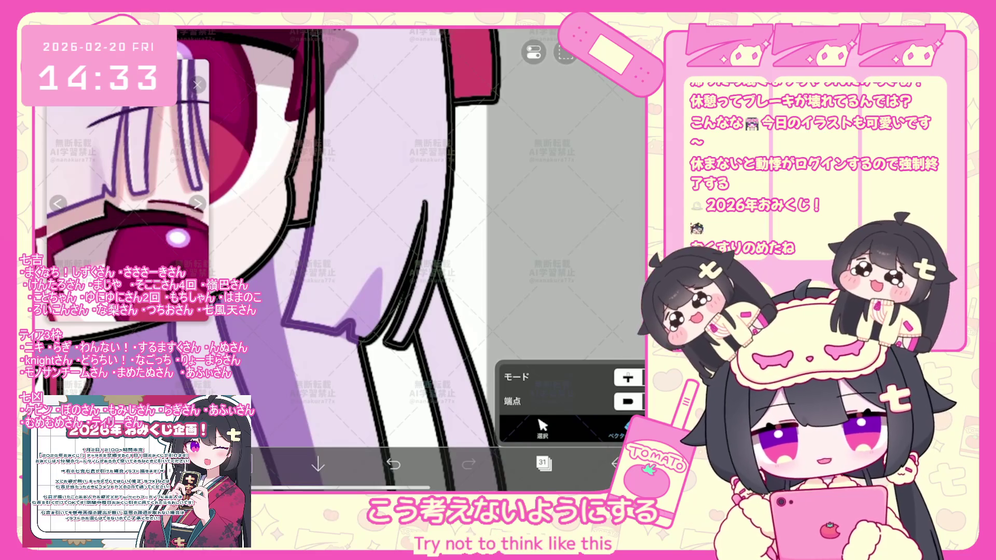
scroll(342, 257, up, 2)
Step: Reshape the sleeve fold strokes together, finish editing and switch back to layer 32
click(393, 264)
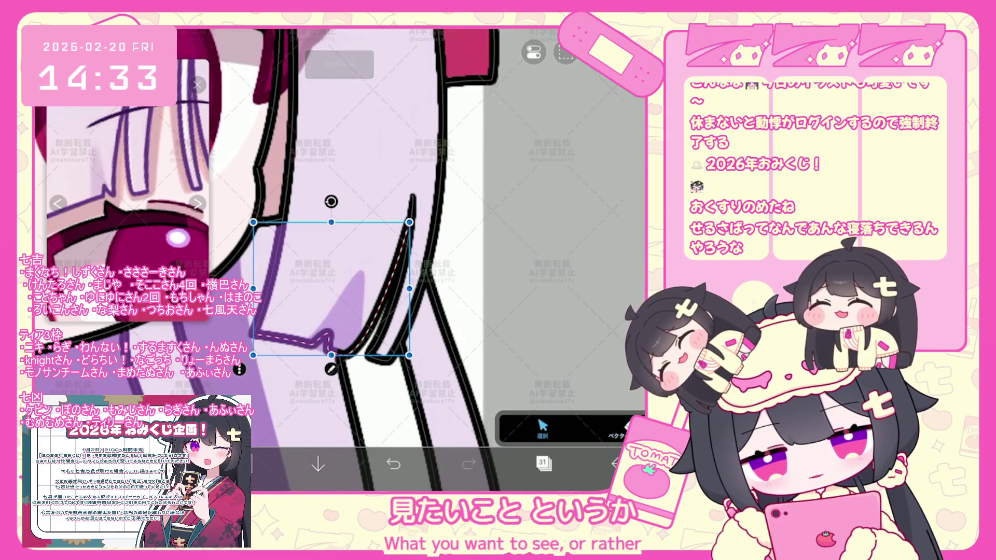
click(334, 156)
click(571, 428)
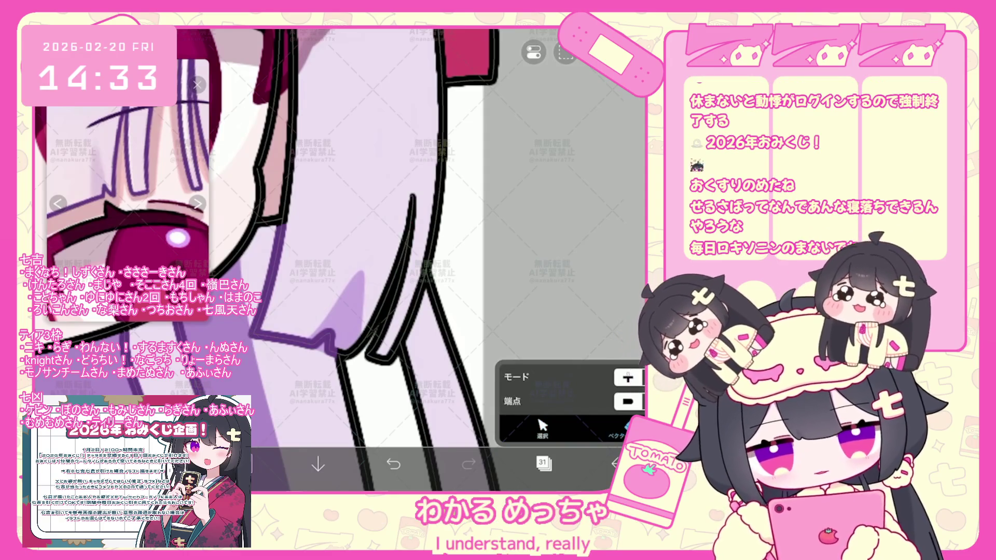
click(544, 464)
click(560, 136)
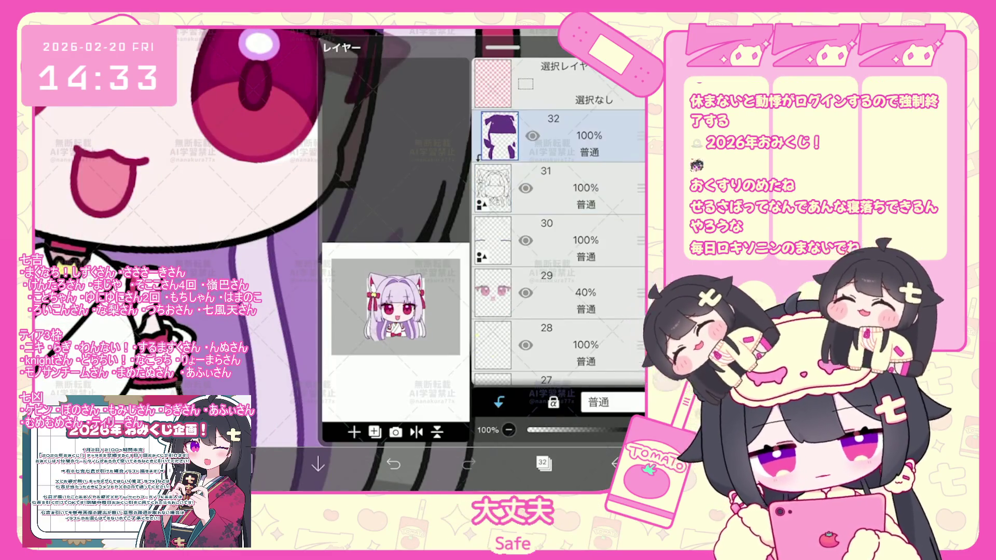
Step: Make a trial lasso fill on the sleeve on layer 32 and undo it
click(544, 464)
scroll(372, 260, up, 2)
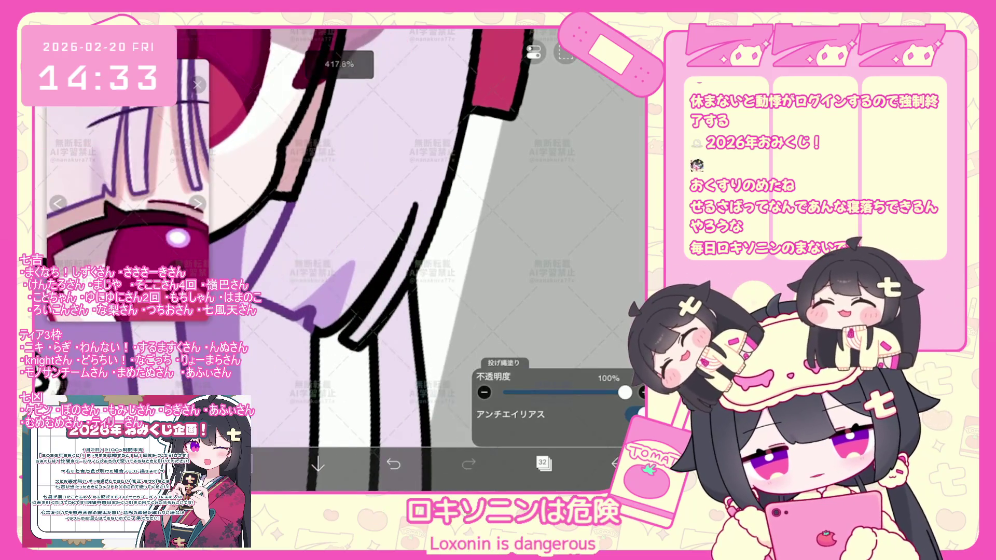
drag(381, 257, 412, 327)
key(ctrl+z)
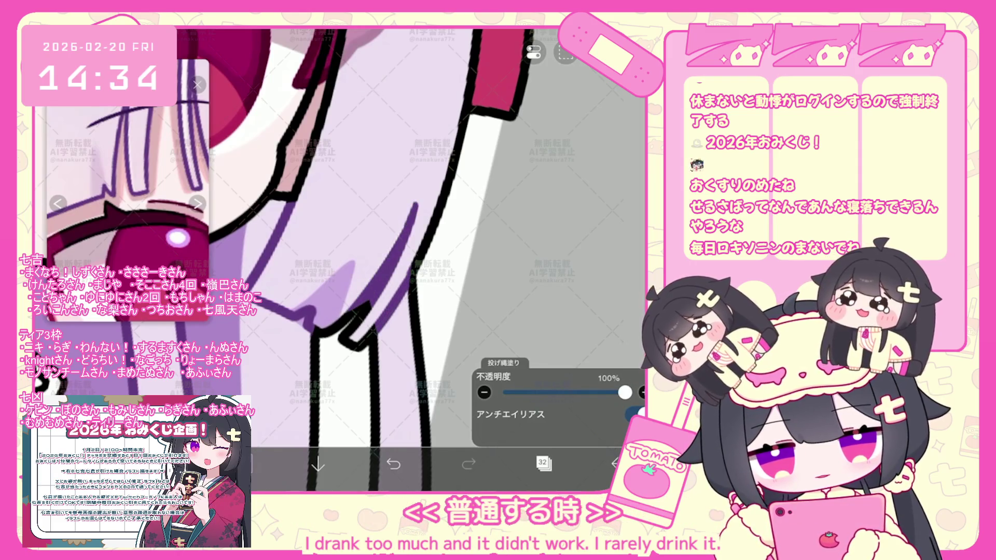
scroll(389, 257, down, 5)
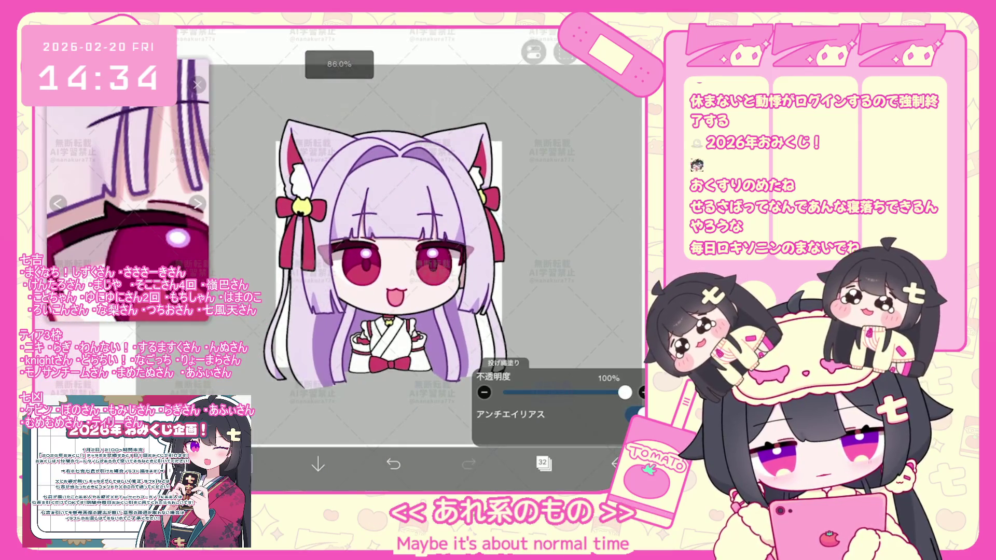
scroll(366, 257, up, 3)
scroll(373, 256, up, 2)
click(343, 487)
scroll(389, 257, up, 1)
Step: Switch to line-art layer 31 and revert the last vector erase
click(543, 463)
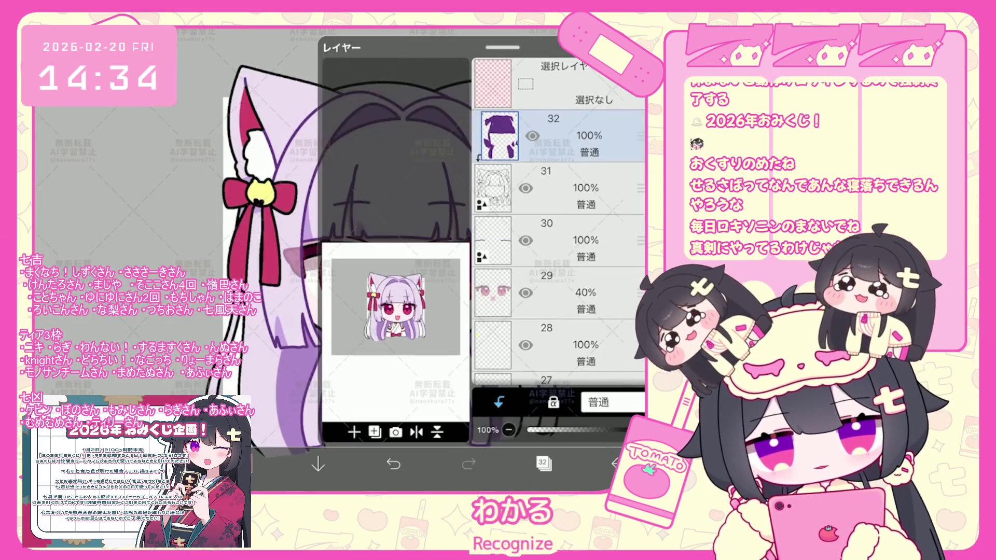
click(556, 187)
click(543, 463)
scroll(435, 257, up, 3)
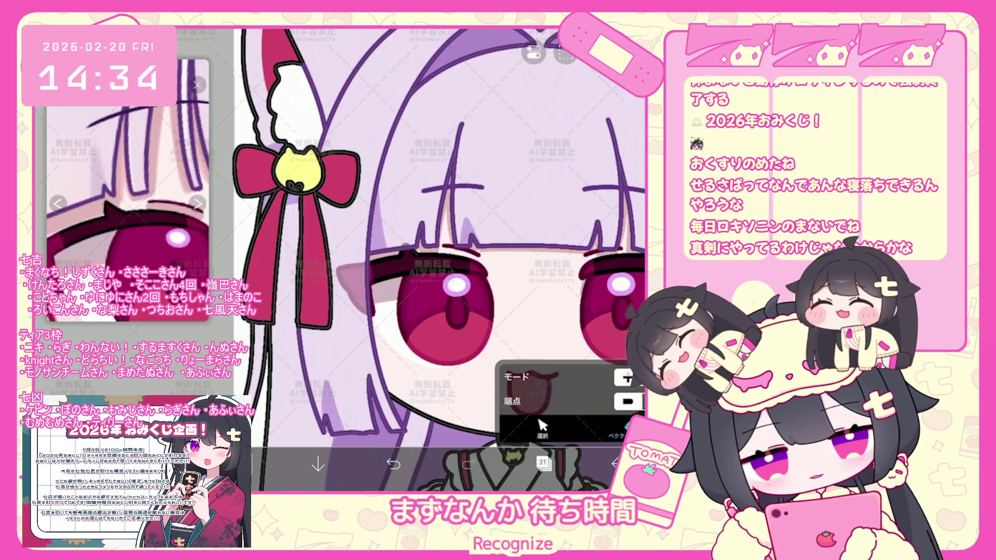
scroll(435, 258, down, 3)
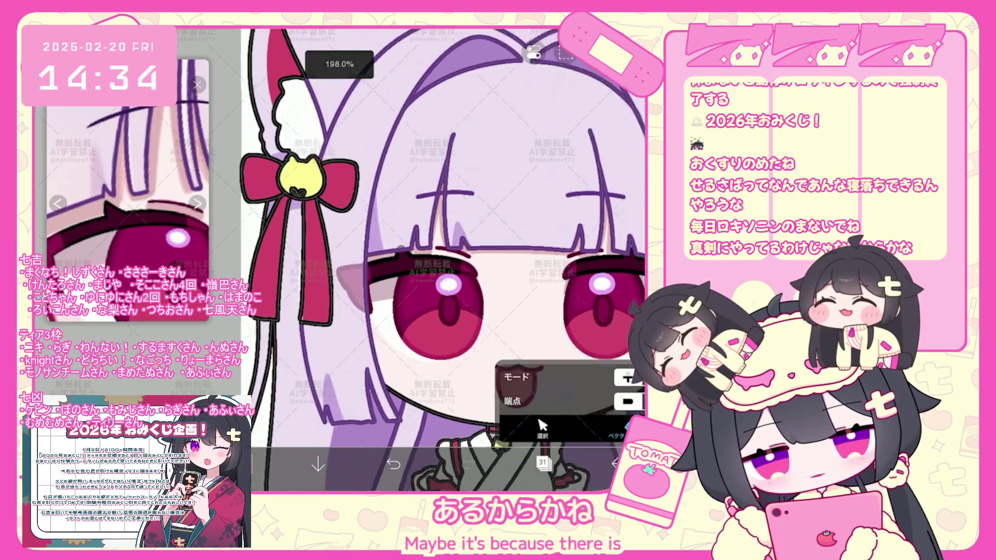
key(ctrl+z)
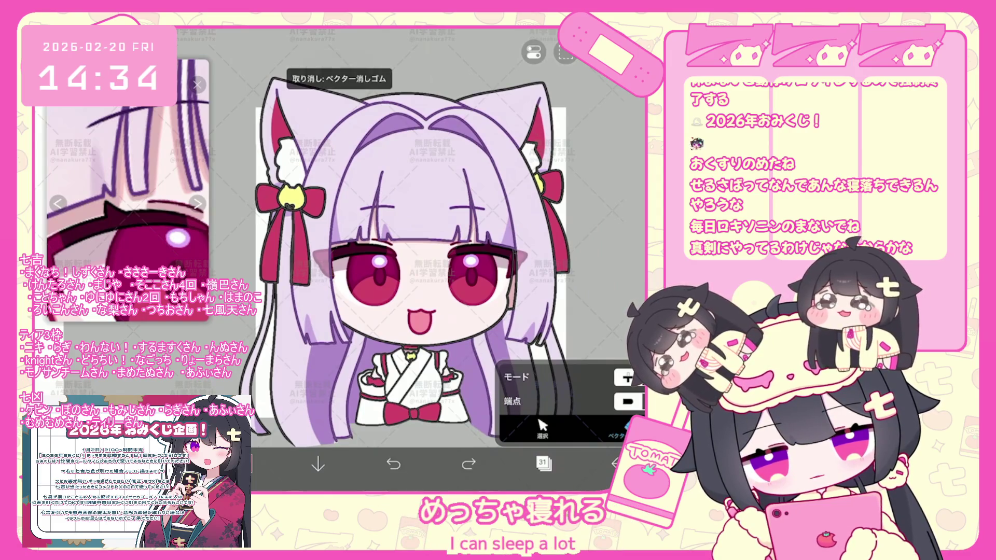
scroll(468, 264, up, 3)
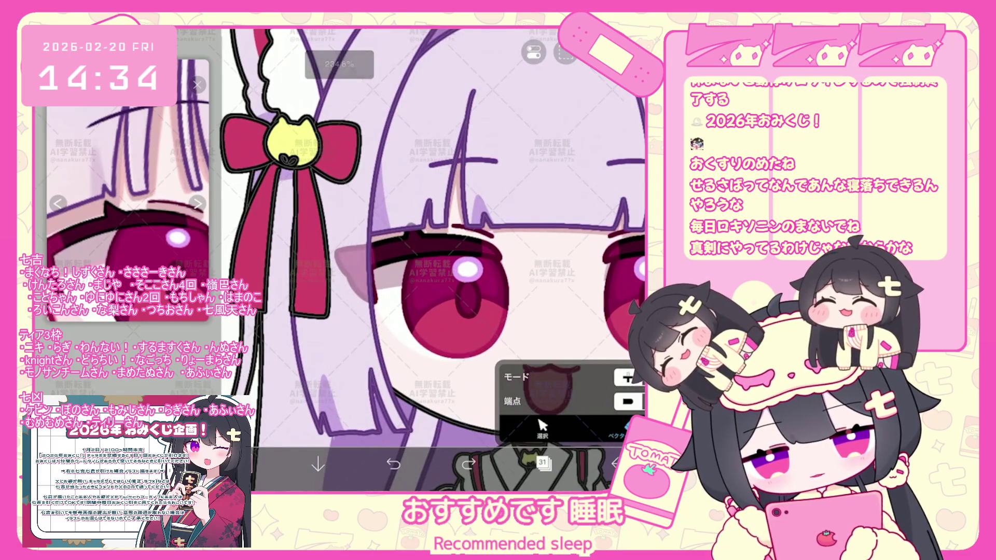
scroll(436, 256, down, 3)
click(542, 464)
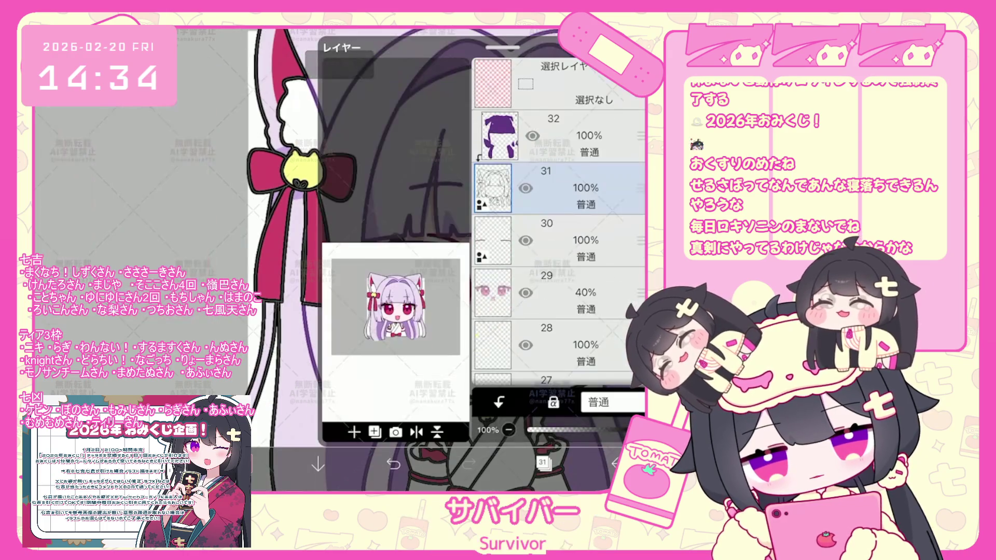
scroll(559, 218, down, 3)
Step: Visit layer 23, try a fill near the red eye on layer 32, then return to line-art layer 31
click(560, 285)
click(542, 463)
scroll(467, 265, up, 3)
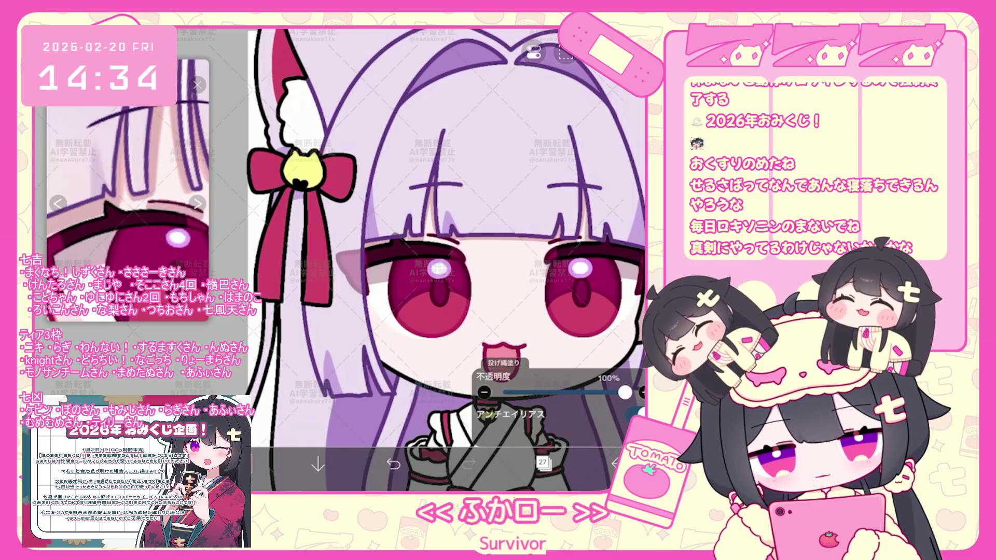
scroll(443, 257, down, 3)
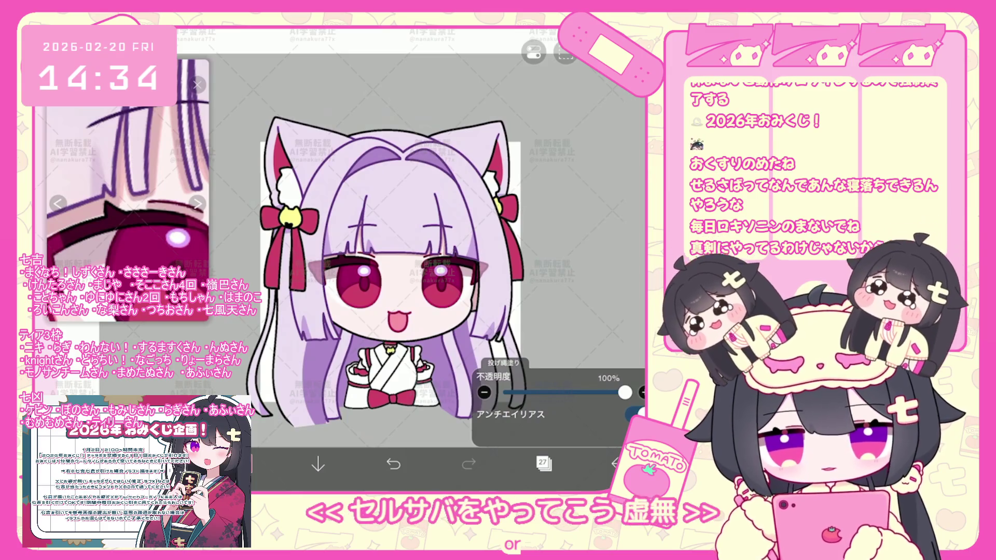
click(543, 465)
scroll(558, 234, up, 3)
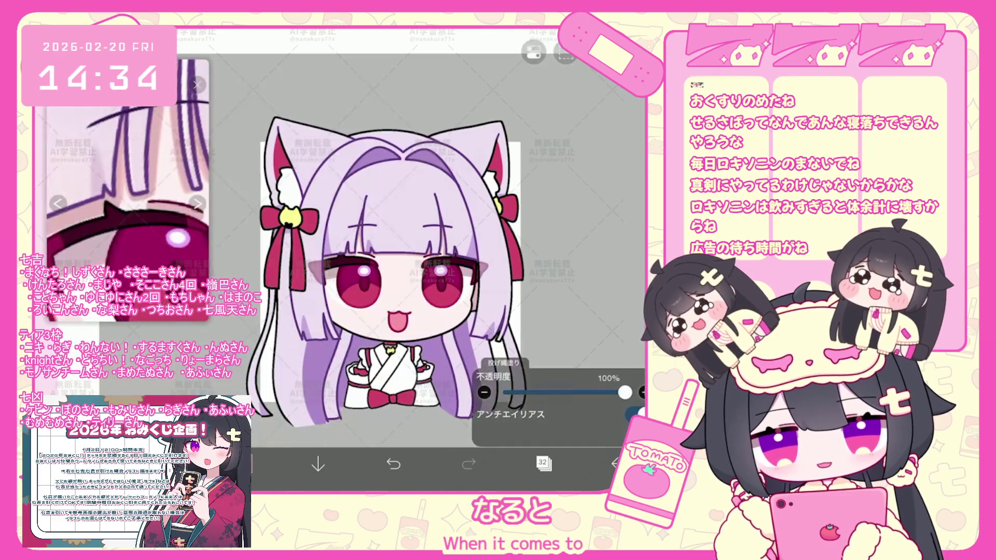
scroll(335, 234, up, 5)
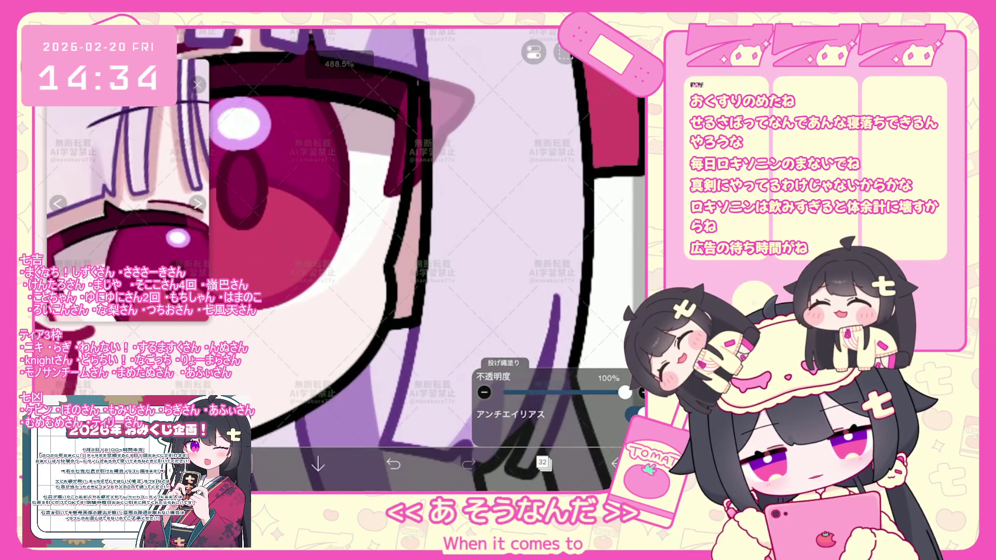
scroll(404, 260, down, 2)
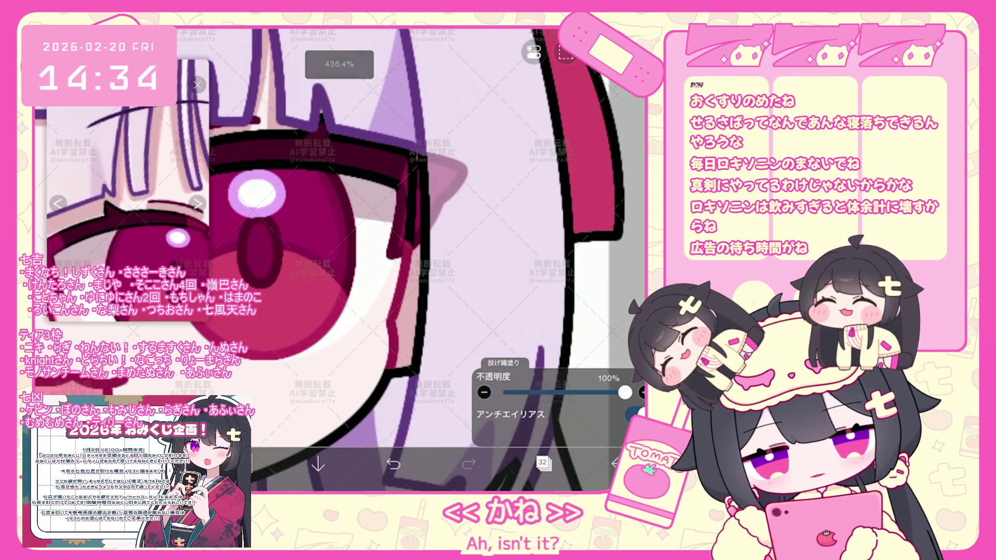
scroll(335, 257, up, 2)
scroll(334, 256, up, 2)
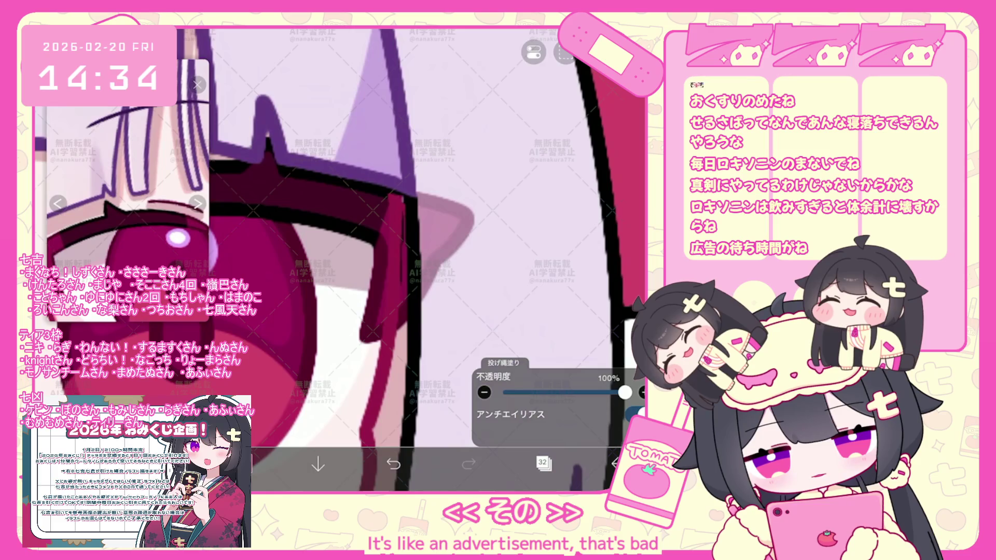
scroll(335, 257, down, 1)
scroll(335, 257, down, 1)
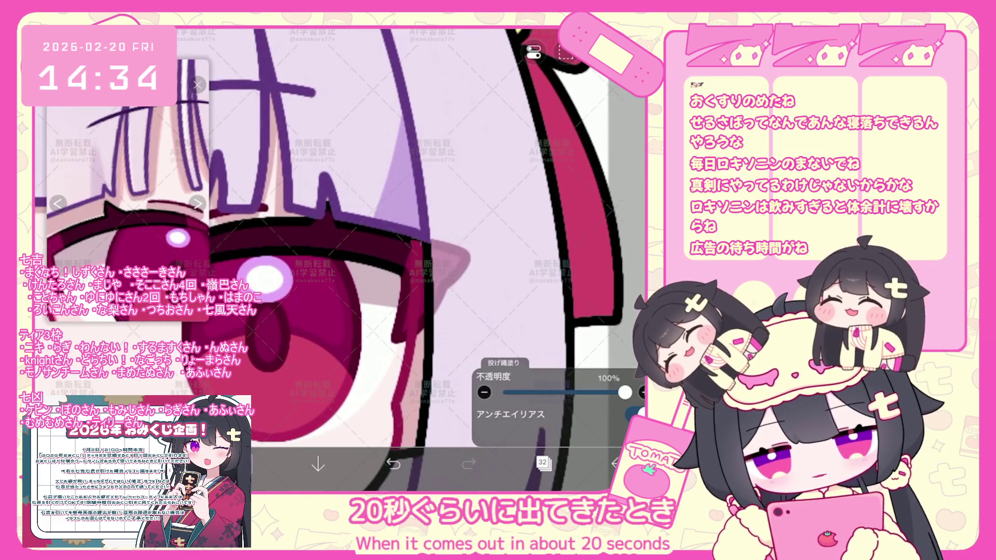
scroll(335, 257, up, 2)
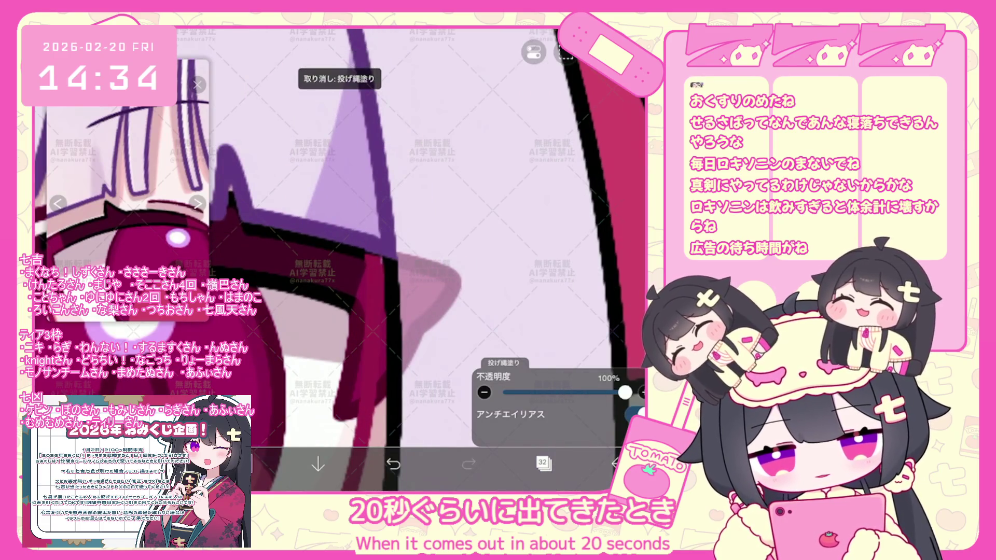
scroll(335, 257, down, 2)
scroll(335, 257, up, 1)
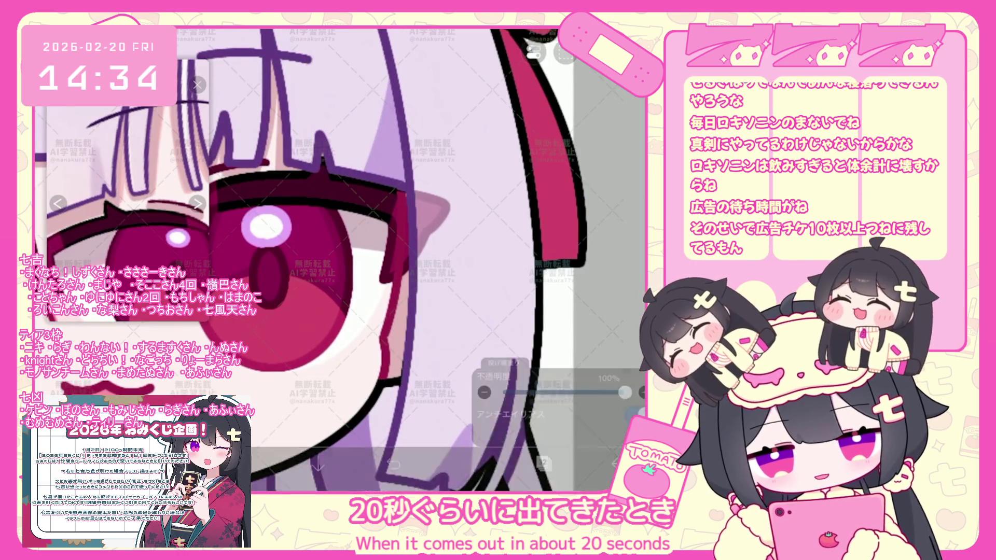
scroll(401, 257, down, 1)
scroll(401, 256, down, 1)
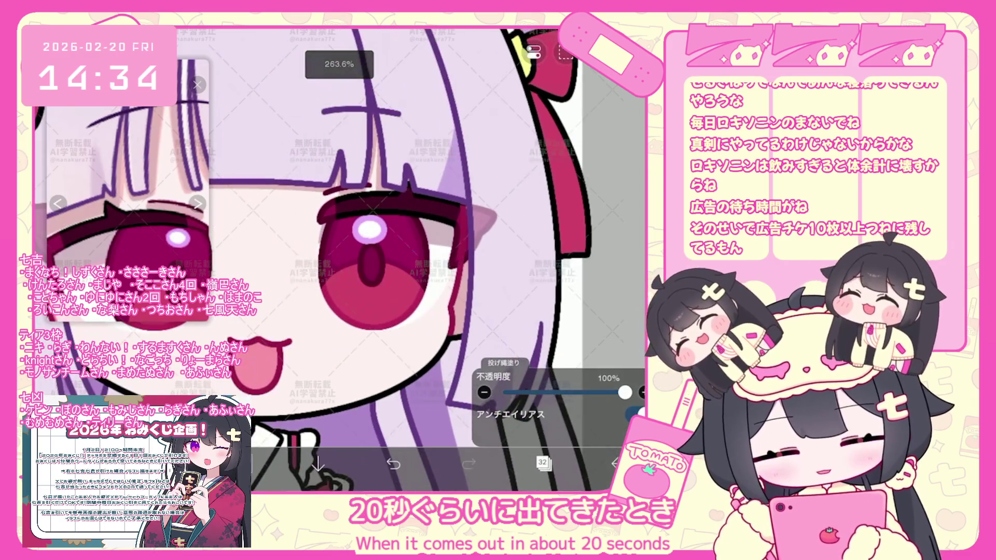
click(543, 464)
click(576, 189)
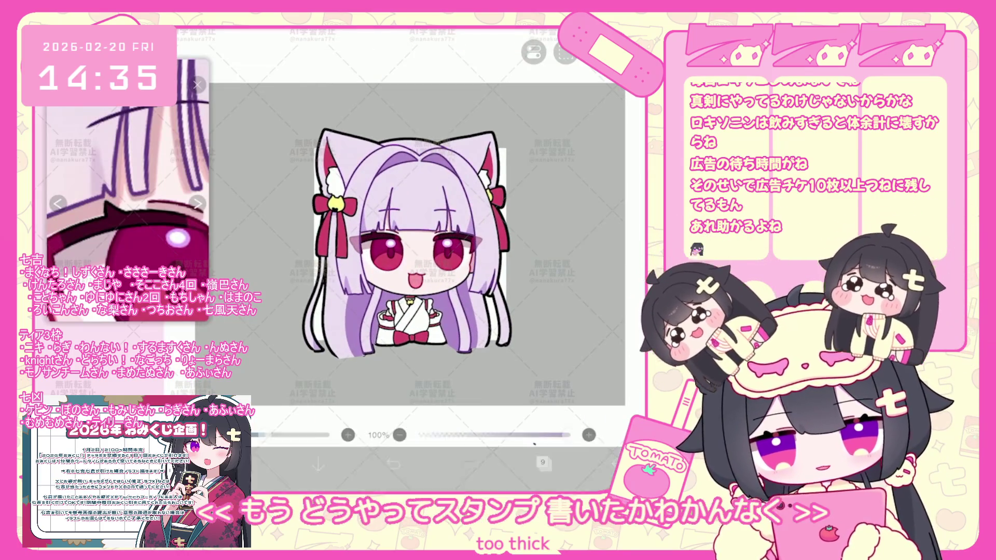
Step: Undo the added brush shape and check the top of the layer stack where layer 33 holds the hair colour
key(ctrl+z)
click(542, 464)
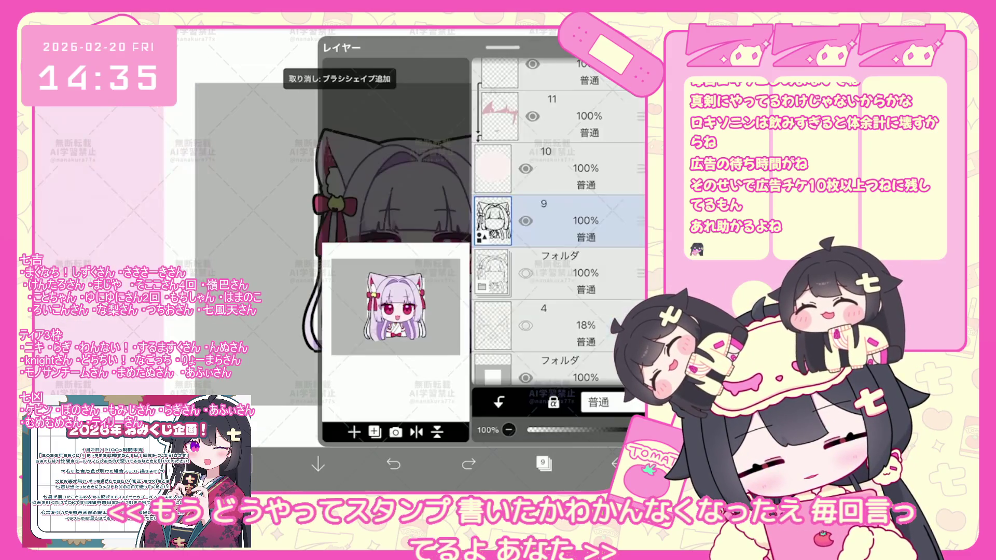
scroll(559, 231, up, 8)
scroll(558, 231, up, 3)
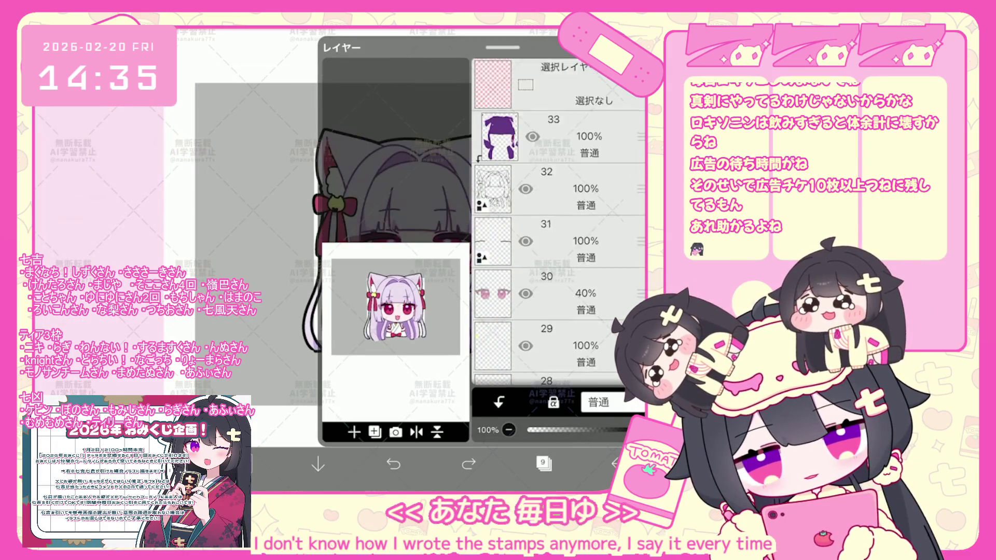
click(543, 464)
scroll(398, 258, up, 5)
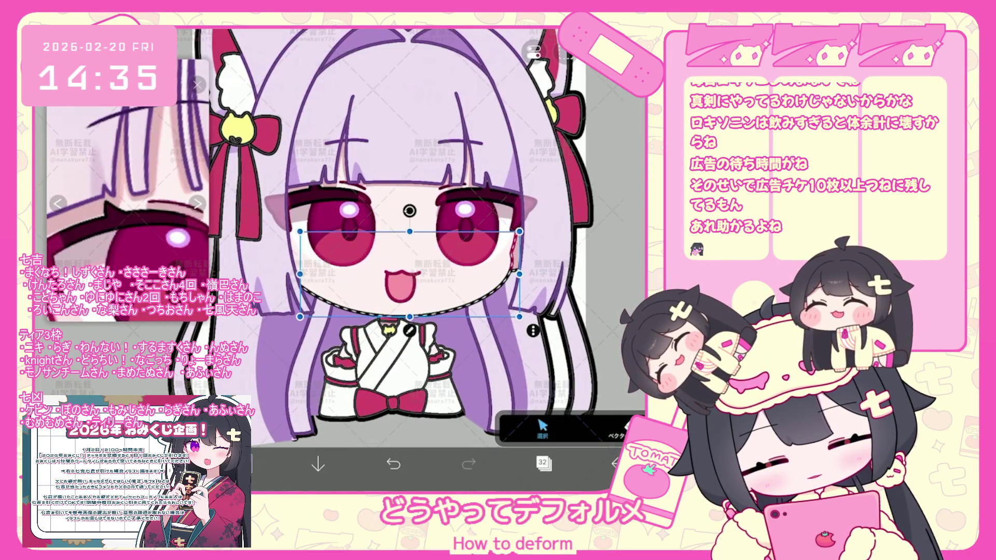
Step: Close the shape style settings for the mouth so the full tongue-out chibi shows
click(532, 331)
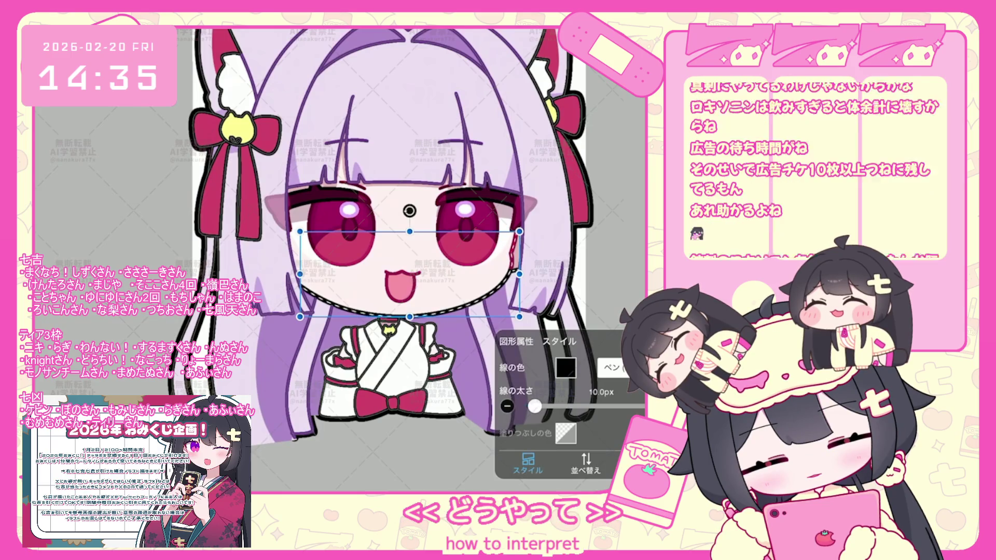
scroll(413, 234, down, 3)
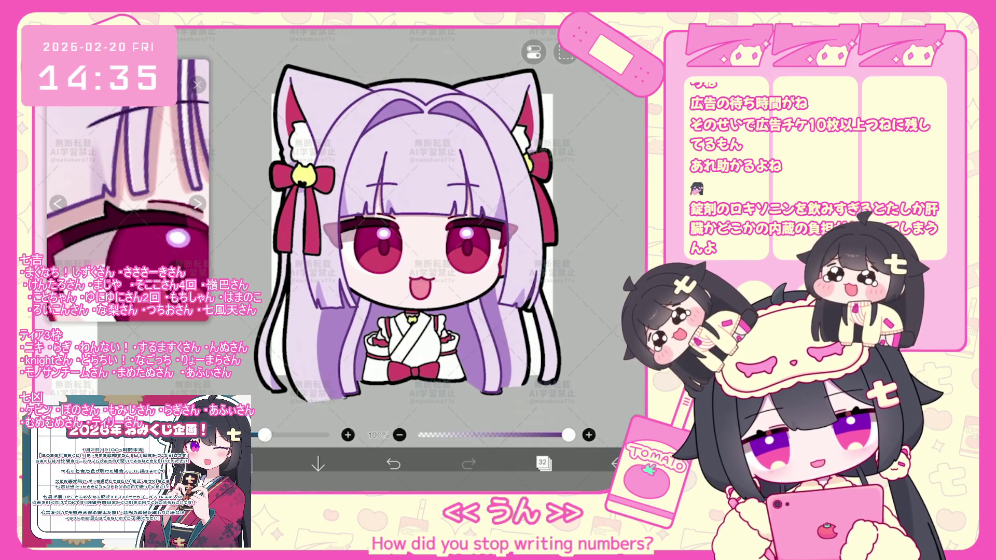
scroll(413, 234, down, 2)
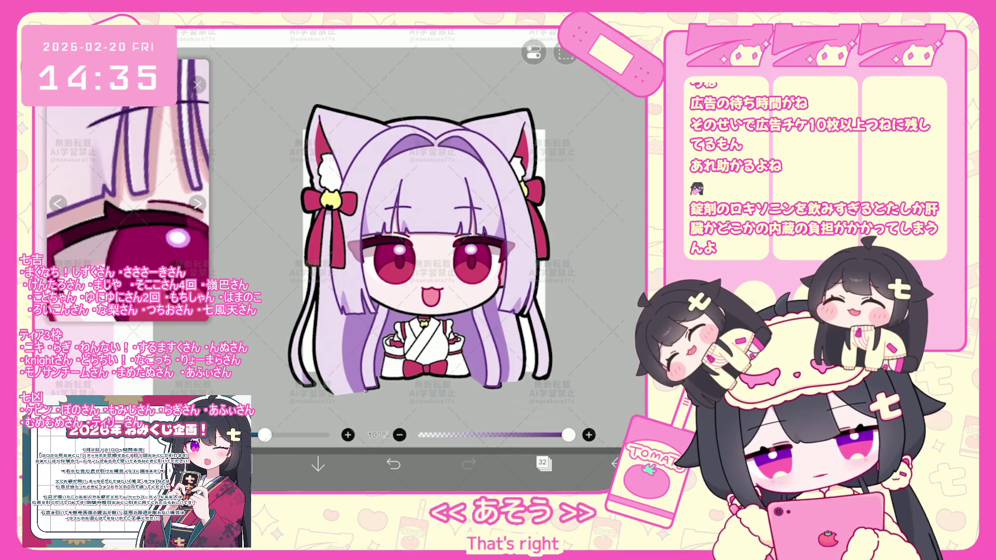
scroll(403, 251, up, 2)
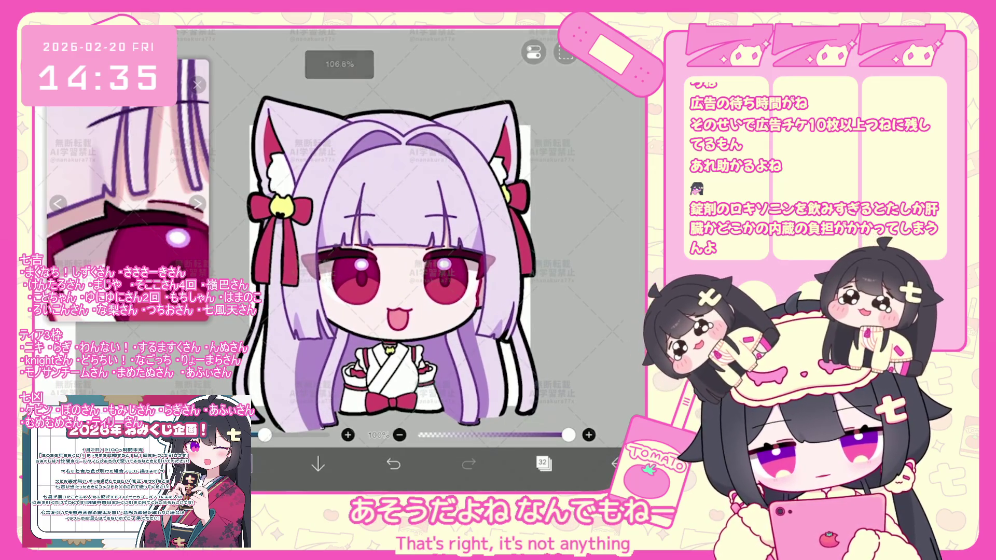
Step: On layer 33, lasso-fill part of the inner ear with a light colour
click(544, 464)
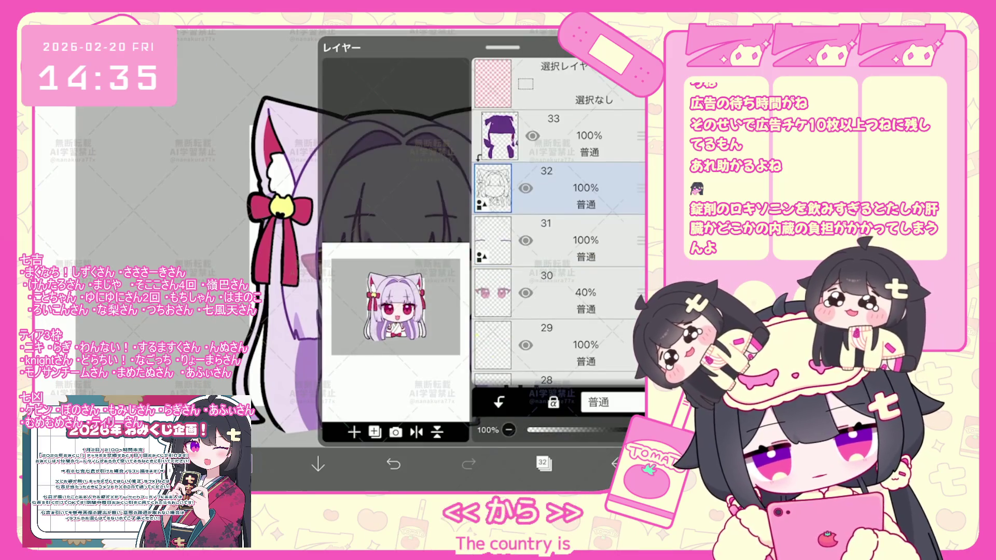
click(576, 136)
click(543, 464)
scroll(436, 257, up, 3)
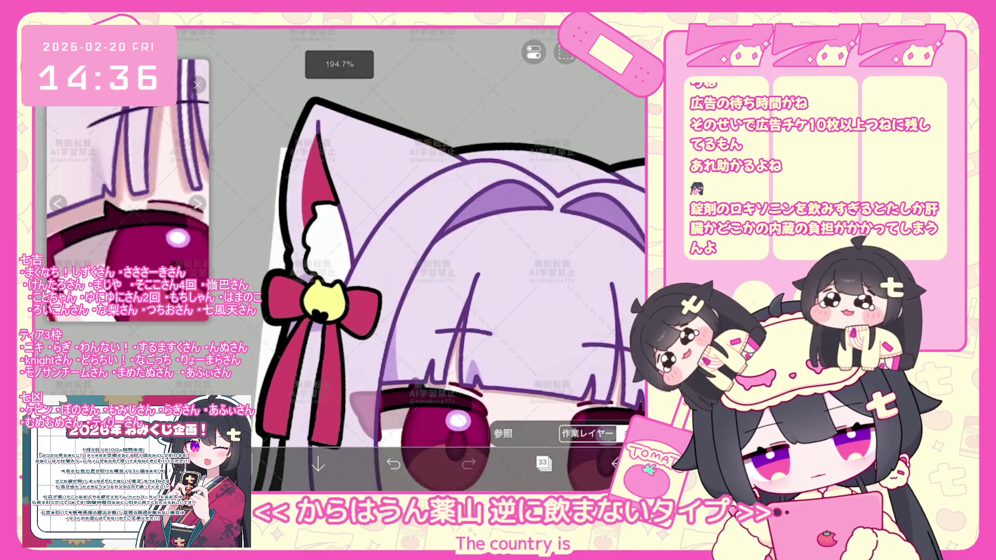
click(514, 433)
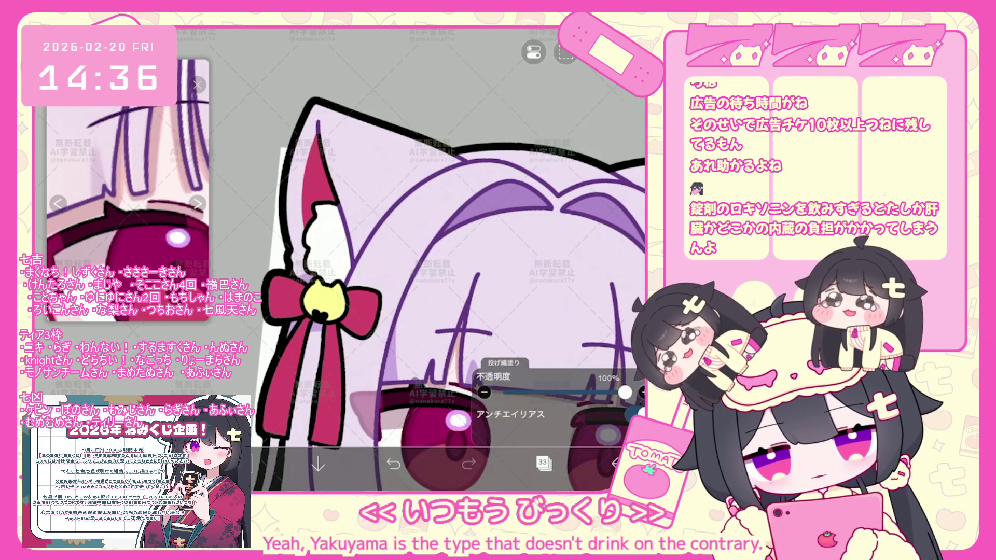
scroll(432, 260, up, 3)
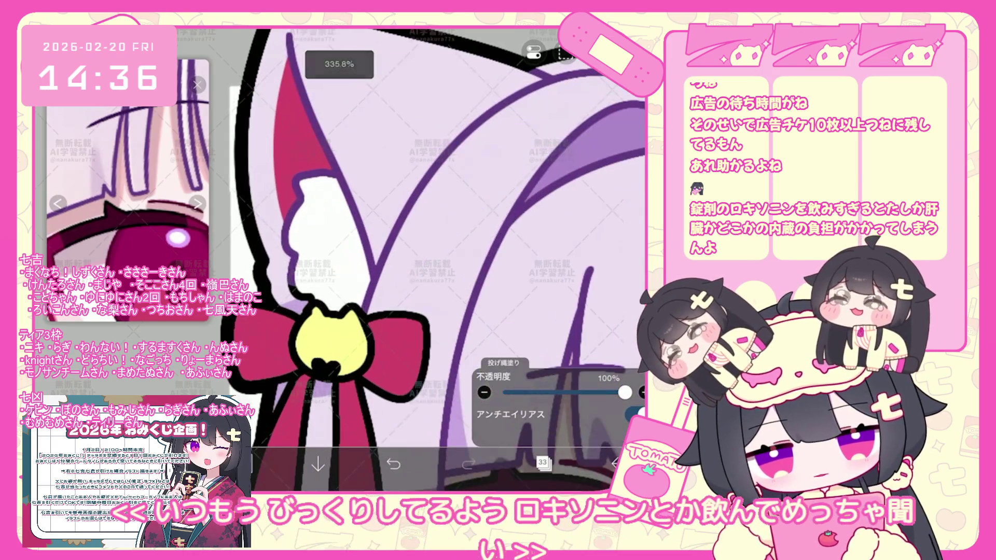
scroll(412, 260, down, 5)
scroll(411, 260, up, 5)
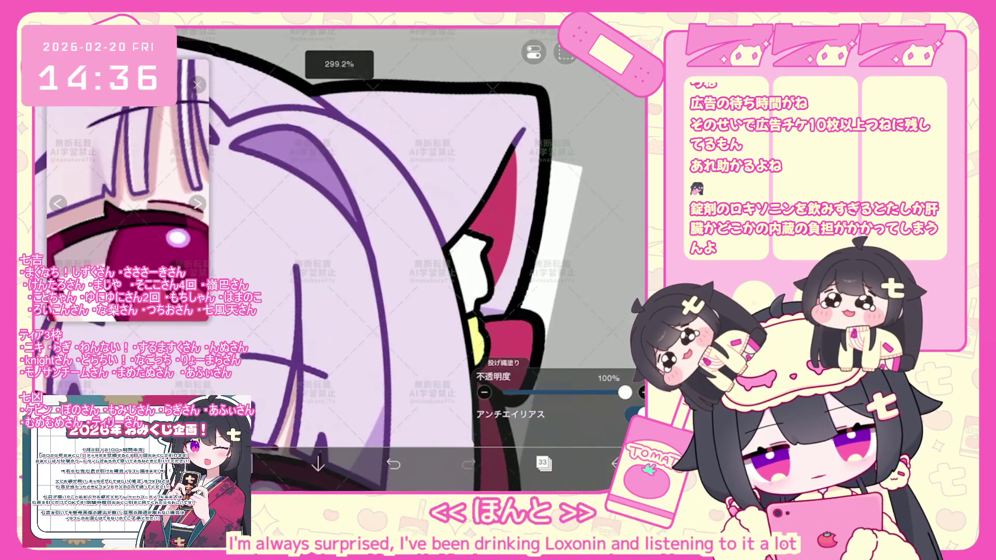
drag(509, 148, 456, 264)
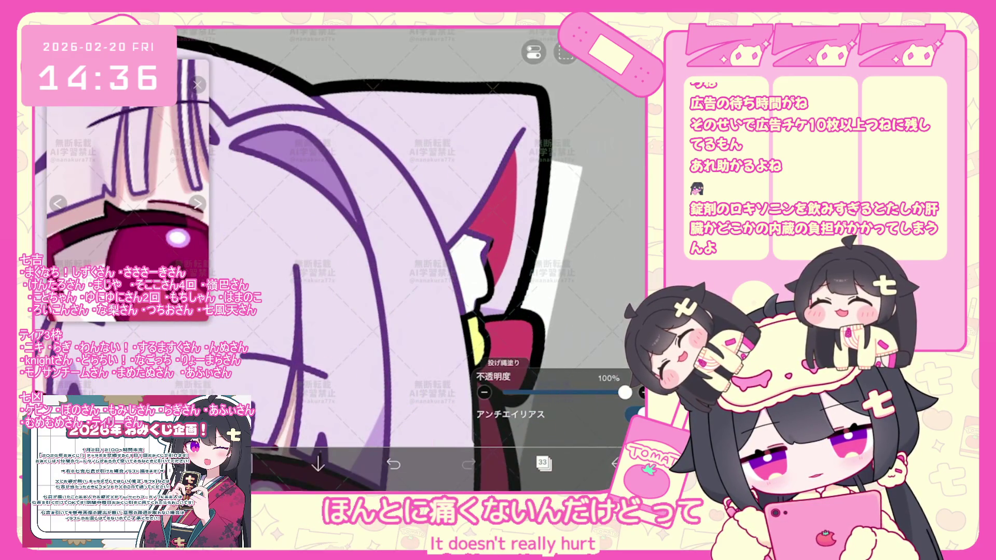
scroll(411, 260, down, 5)
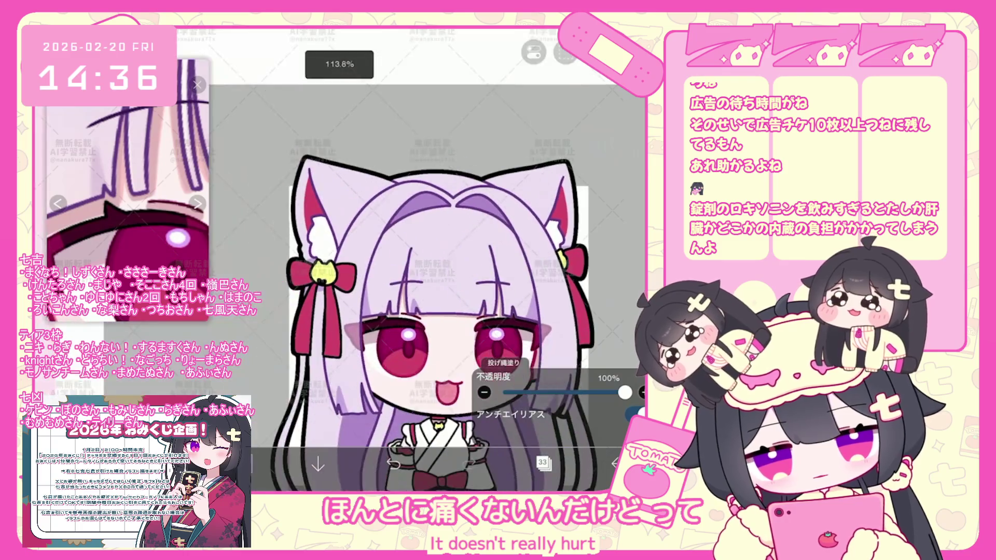
Step: Sample colours from the ribbon and the eye, then move to a lower layer
click(304, 305)
click(505, 464)
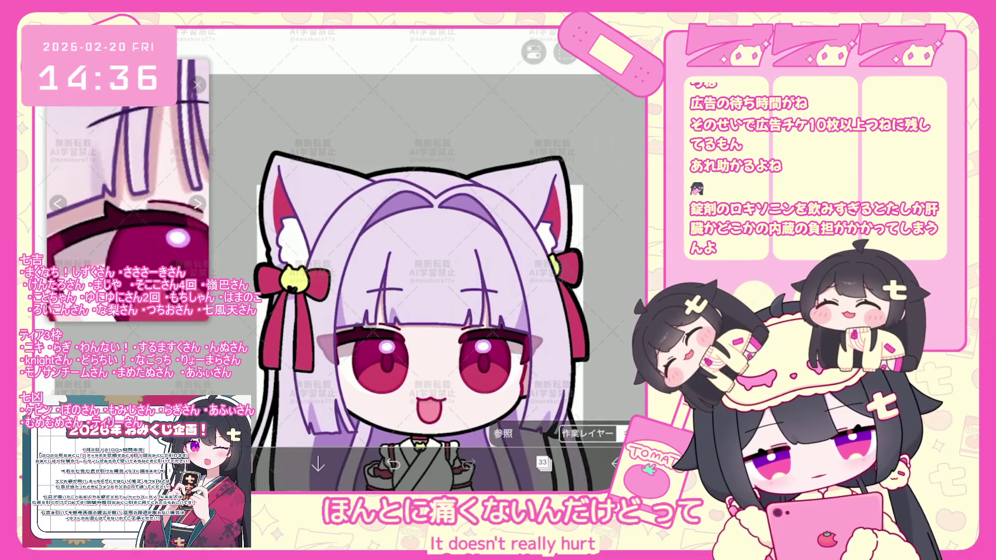
click(359, 365)
click(359, 327)
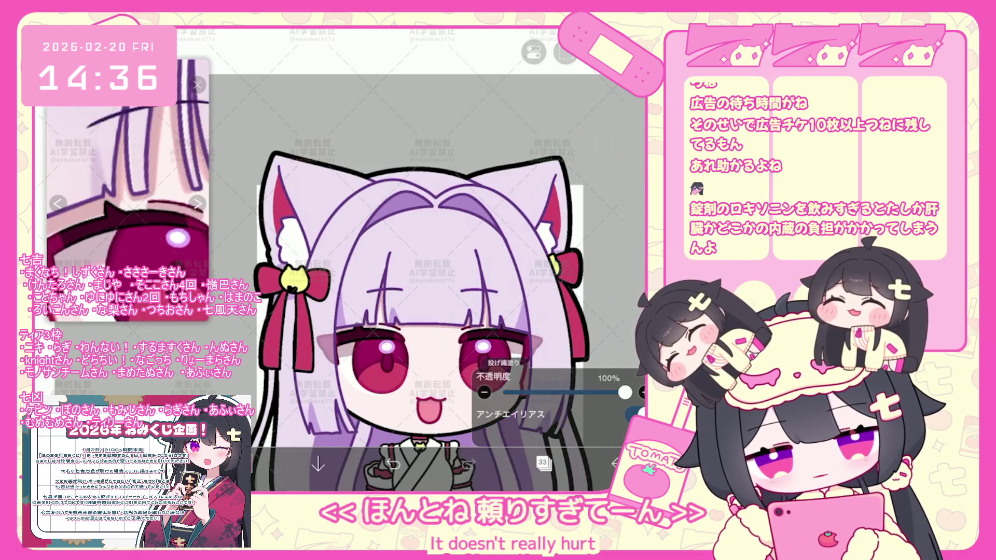
scroll(264, 116, up, 3)
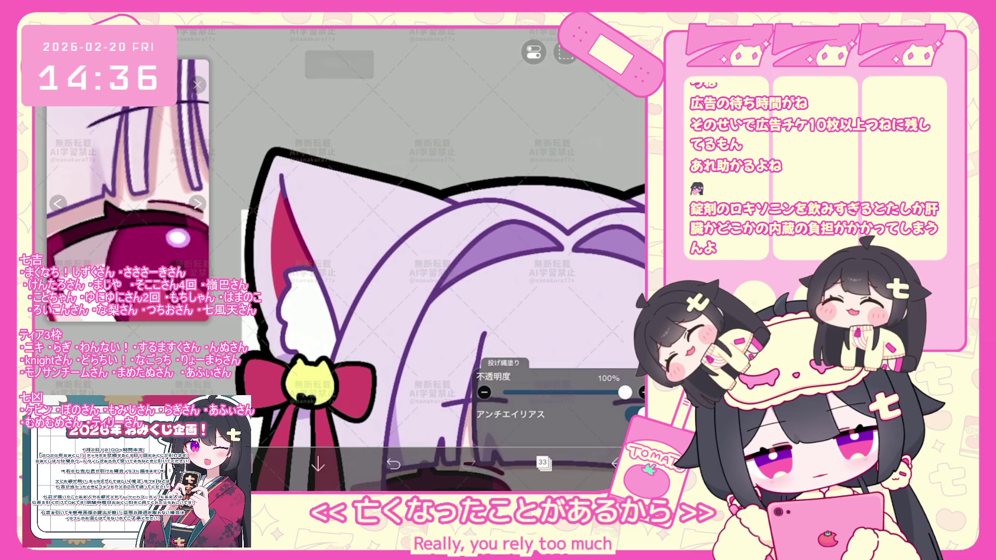
scroll(428, 257, down, 5)
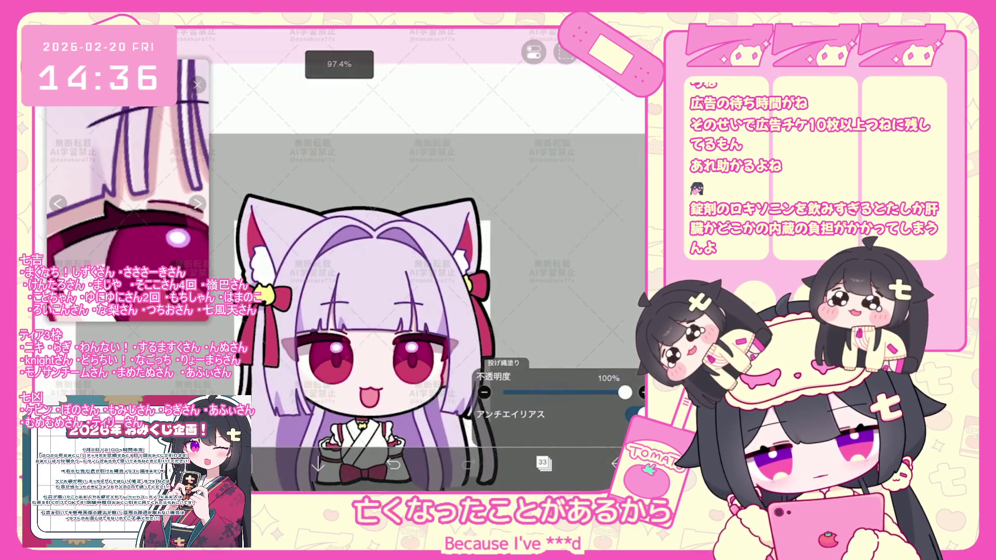
scroll(429, 257, up, 5)
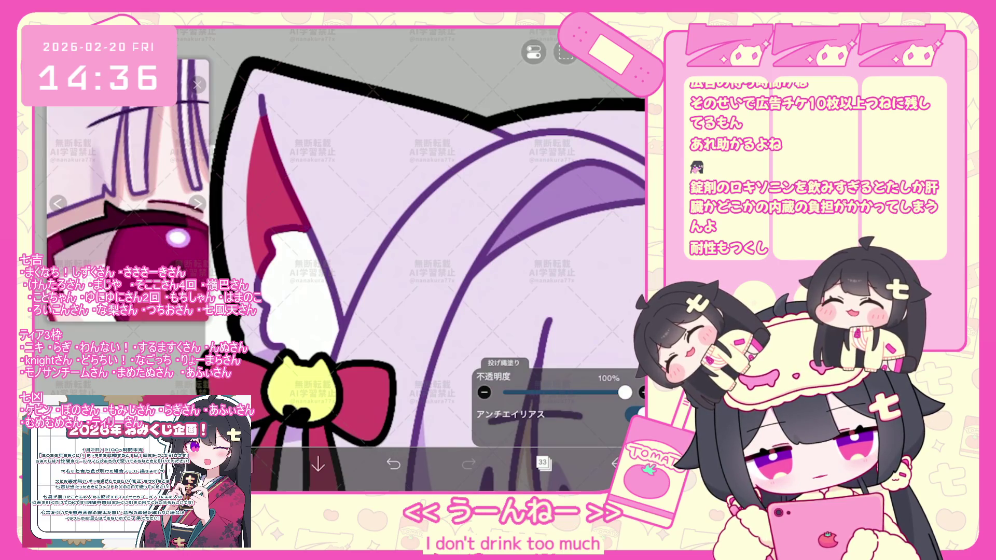
scroll(411, 261, down, 5)
scroll(411, 261, up, 5)
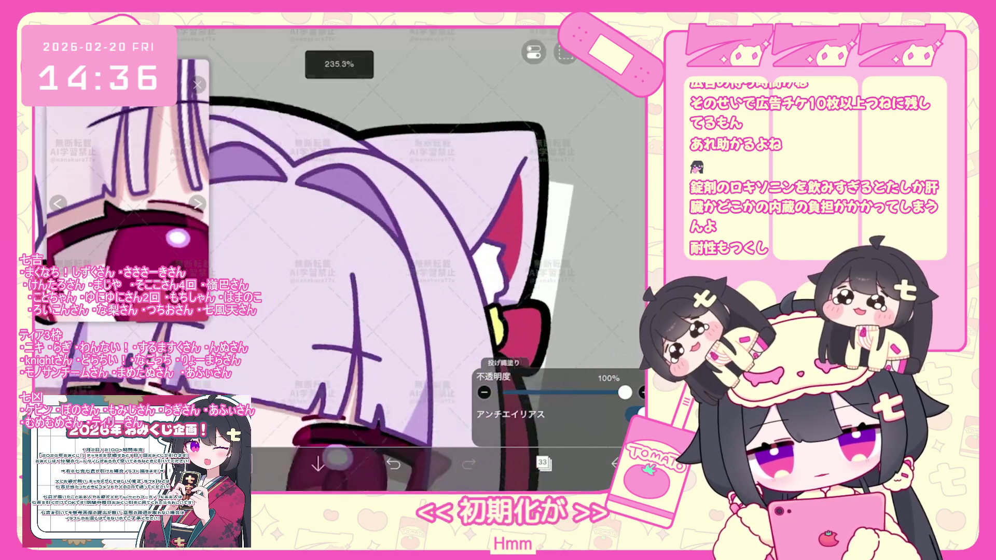
scroll(412, 260, up, 2)
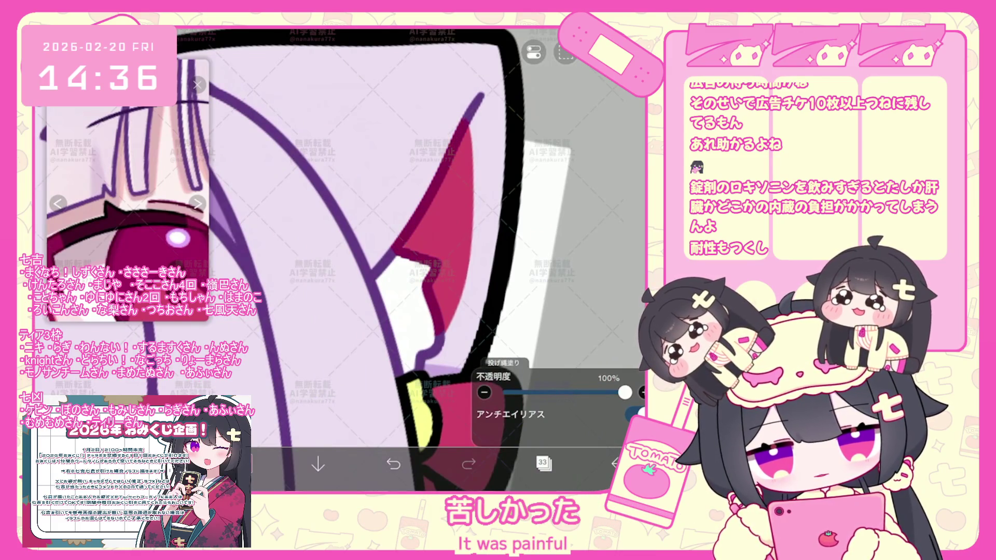
scroll(411, 261, down, 3)
scroll(411, 260, down, 3)
scroll(411, 260, down, 2)
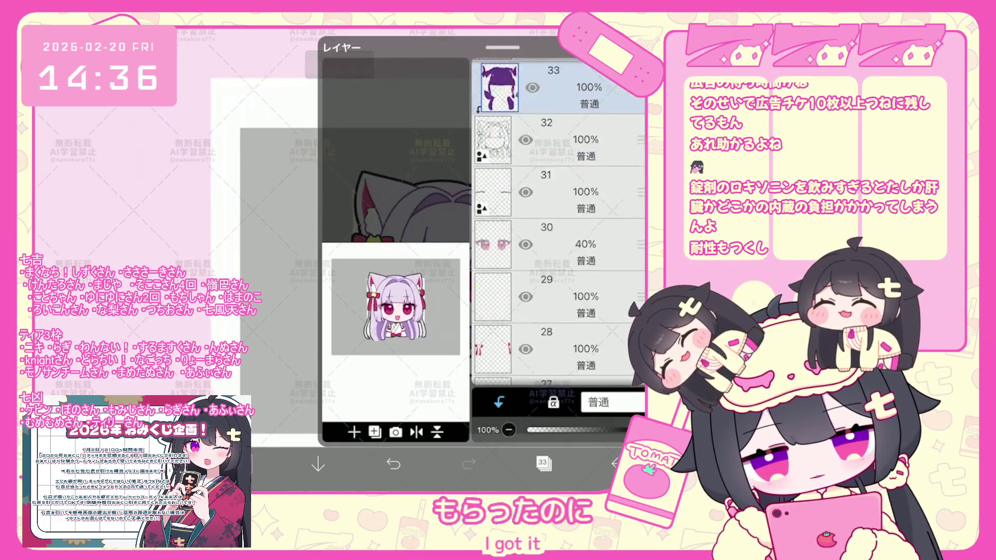
scroll(559, 222, down, 5)
click(560, 221)
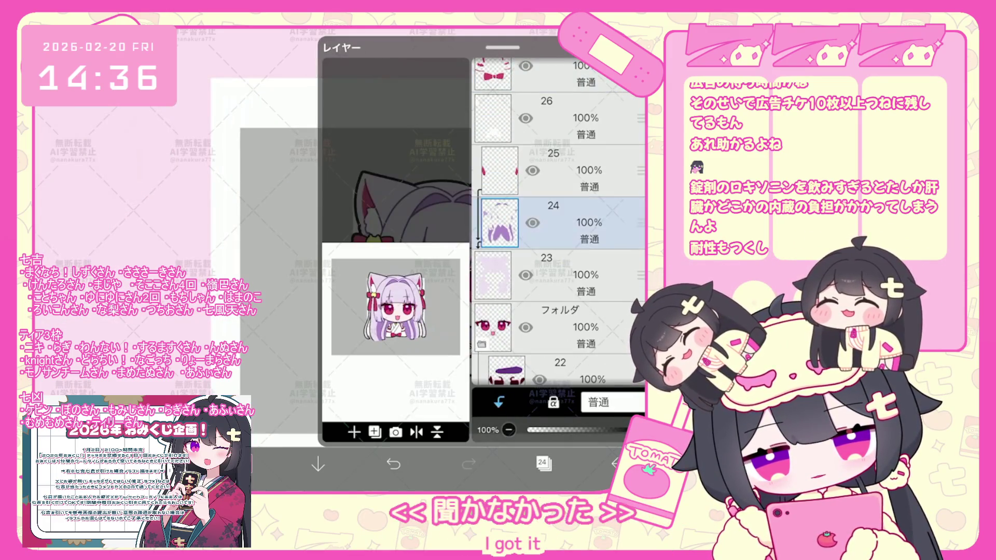
scroll(558, 221, down, 1)
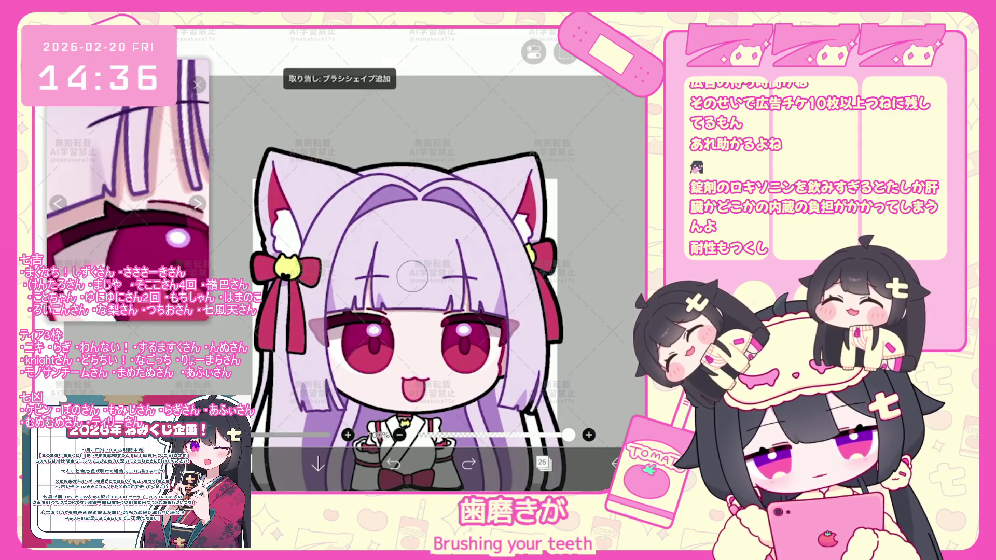
Step: Undo the brush shape, redo the new vector layer 27 and clip it to the layer below
key(ctrl+shift+z)
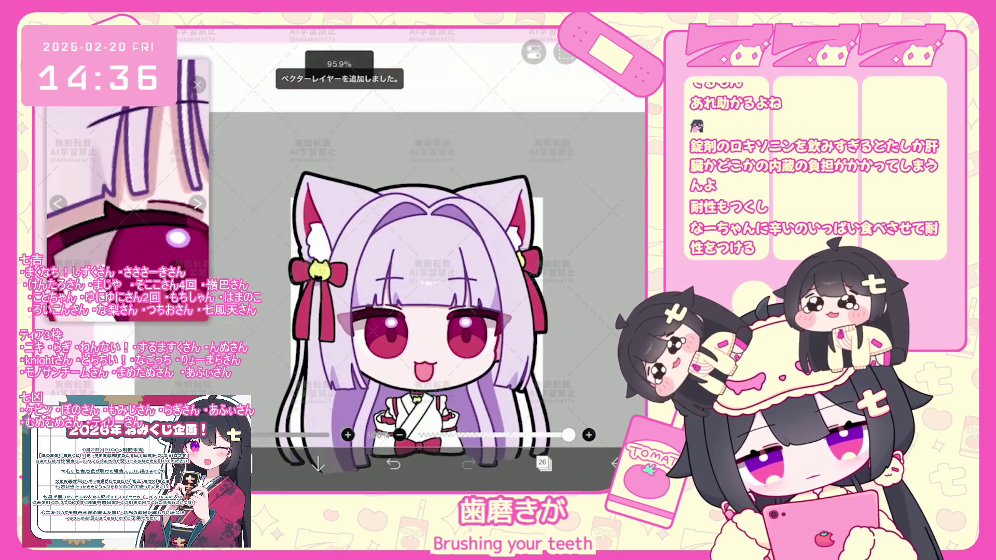
key(ctrl+z)
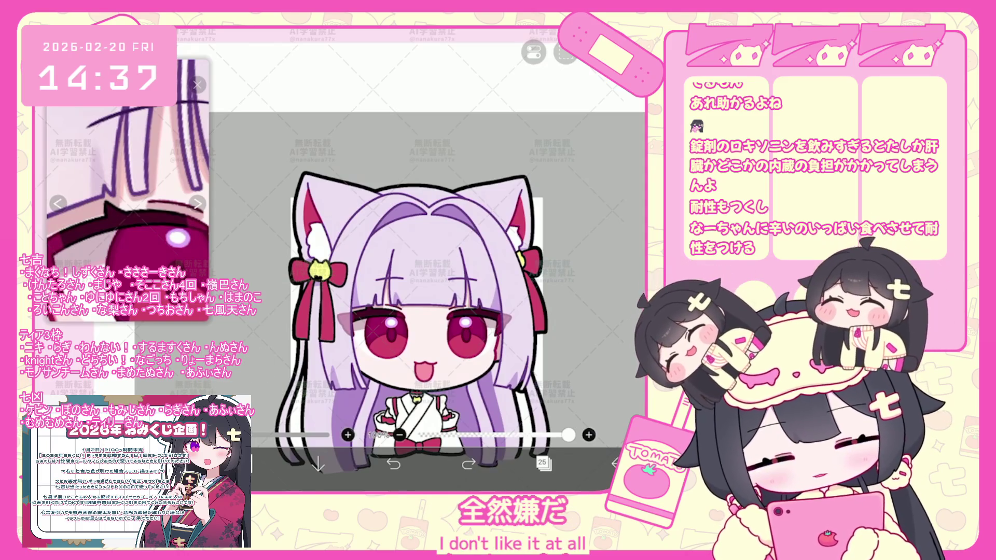
key(ctrl+z)
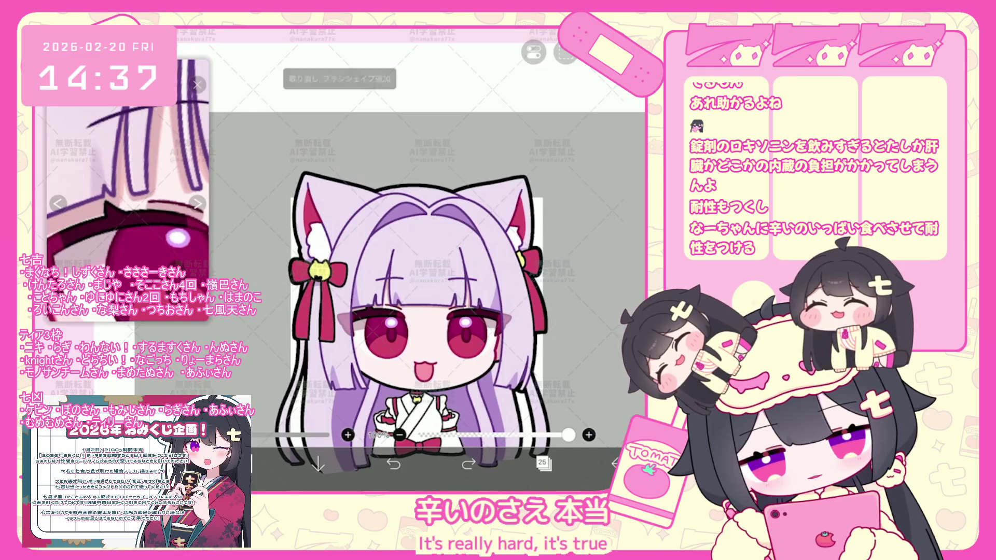
key(ctrl+shift+z)
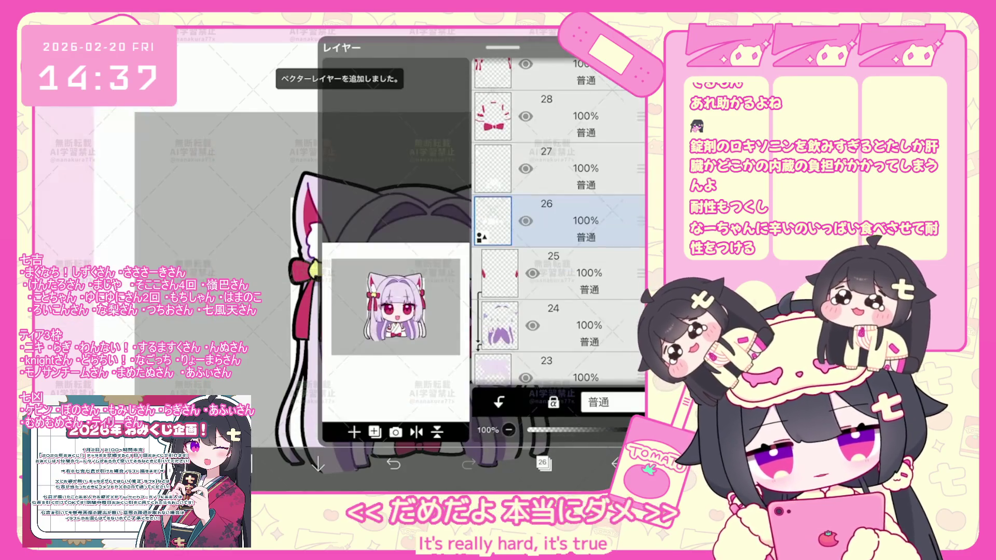
click(543, 464)
click(499, 402)
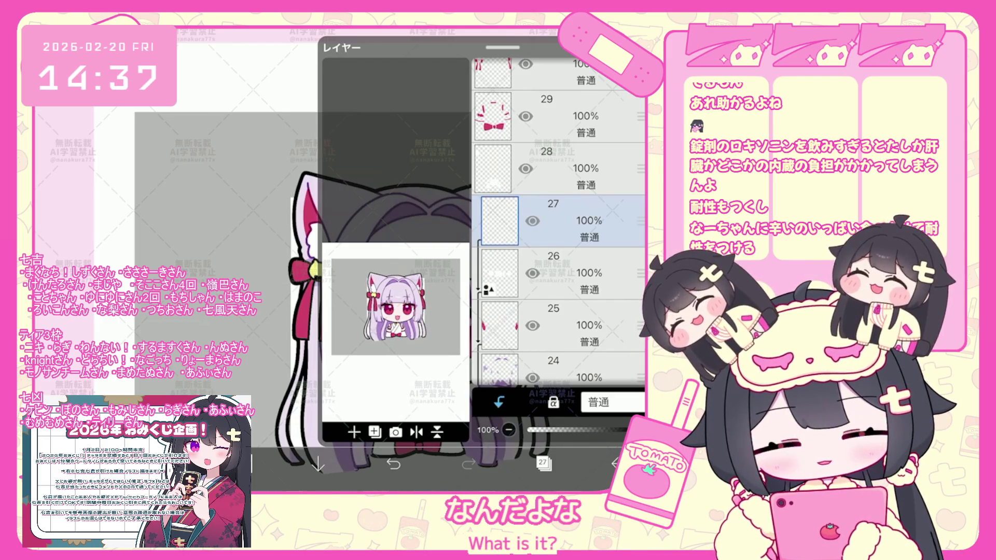
Step: Choose pale pink #FFE2E1 as the drawing colour and undo a trial stroke
click(543, 464)
click(249, 464)
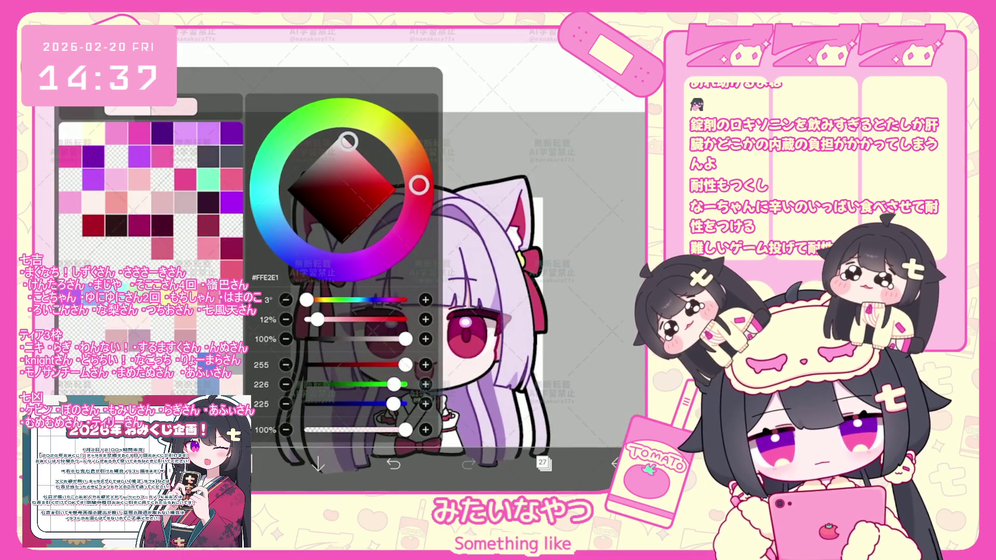
click(249, 464)
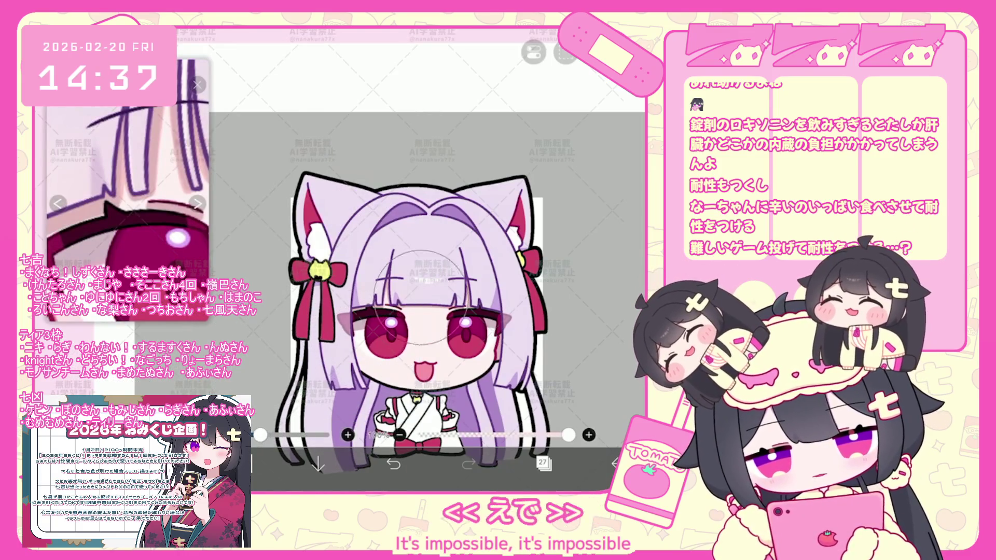
key(ctrl+z)
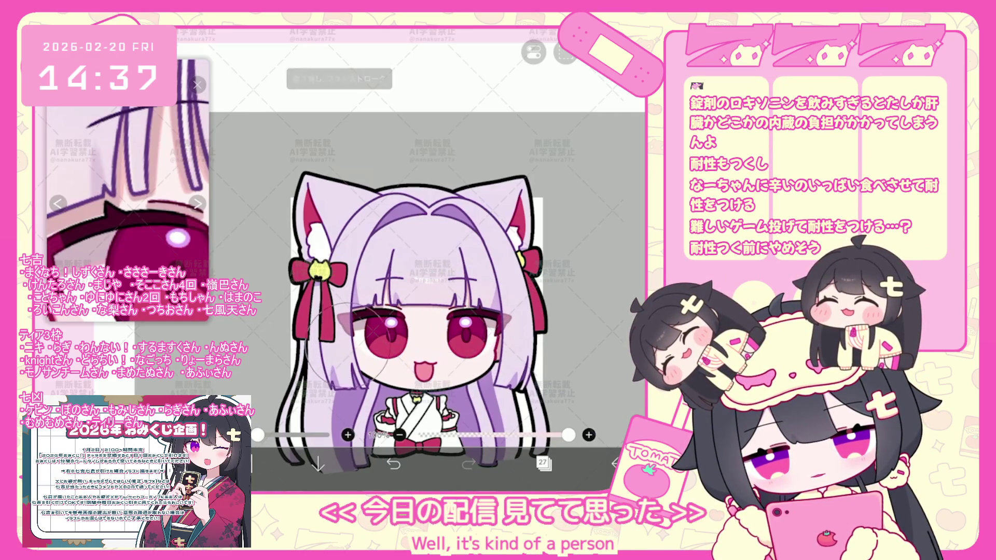
click(249, 464)
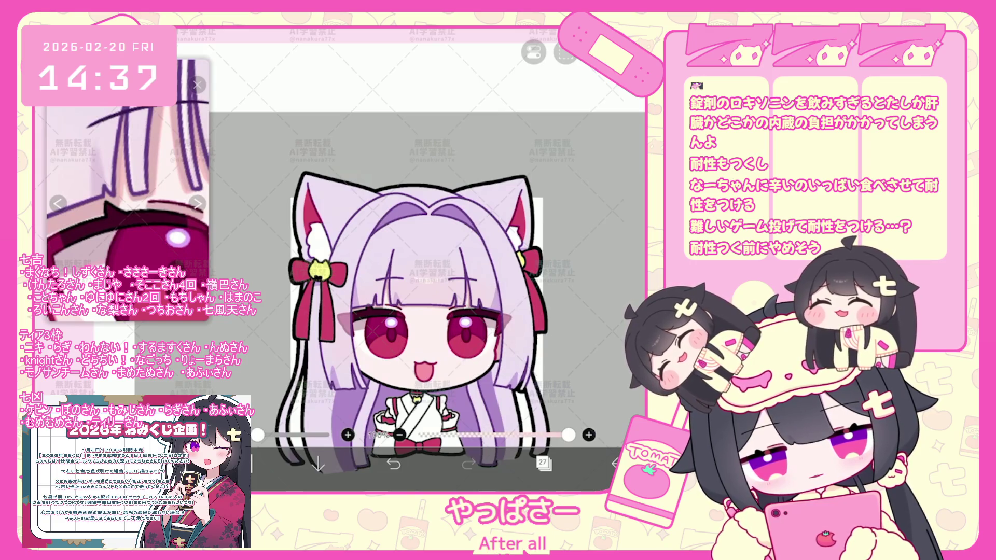
scroll(432, 331, down, 2)
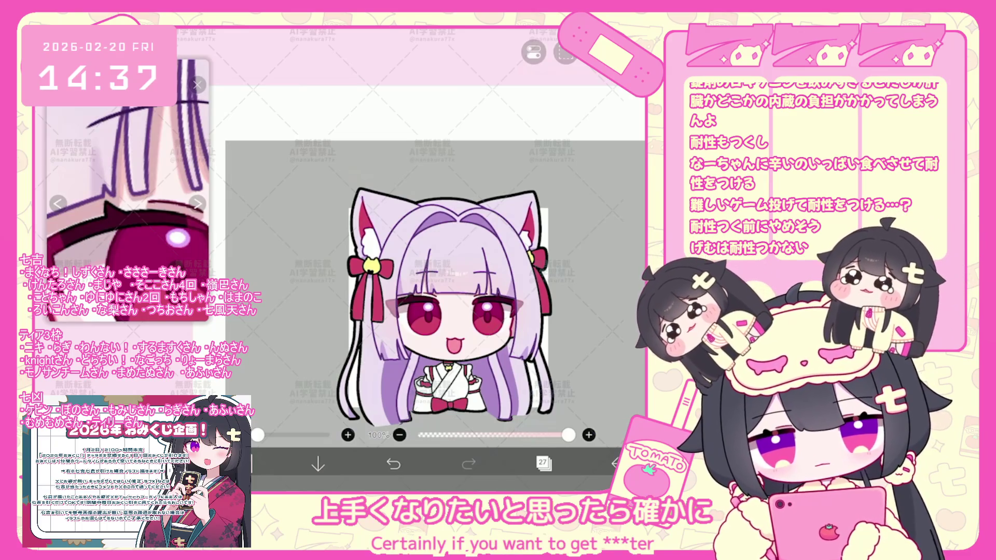
scroll(435, 298, up, 2)
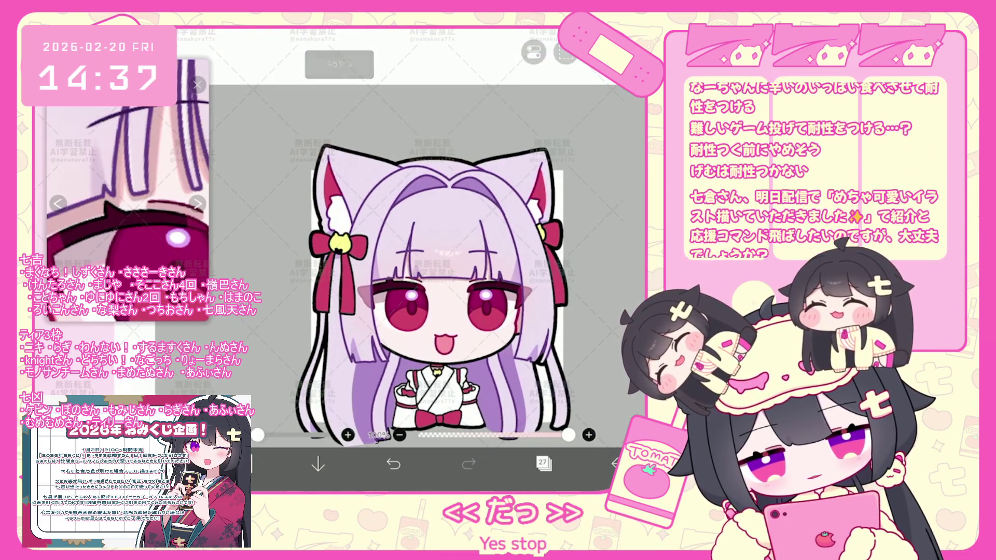
scroll(467, 272, down, 2)
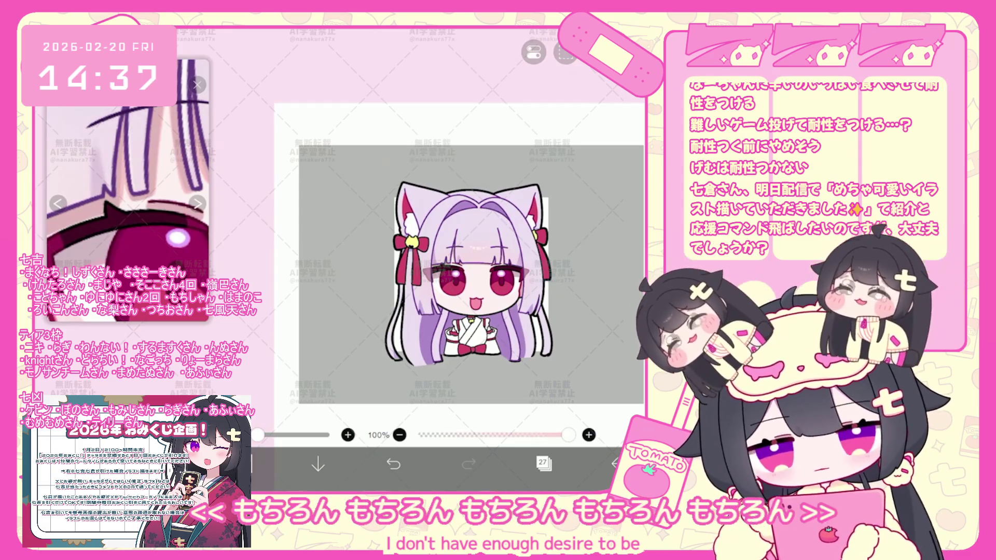
scroll(460, 257, up, 3)
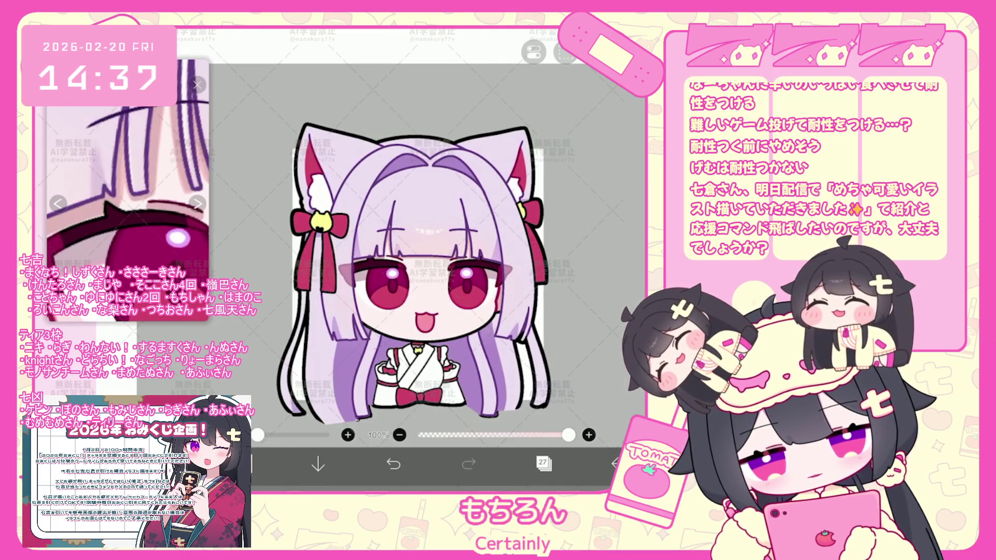
scroll(430, 281, down, 3)
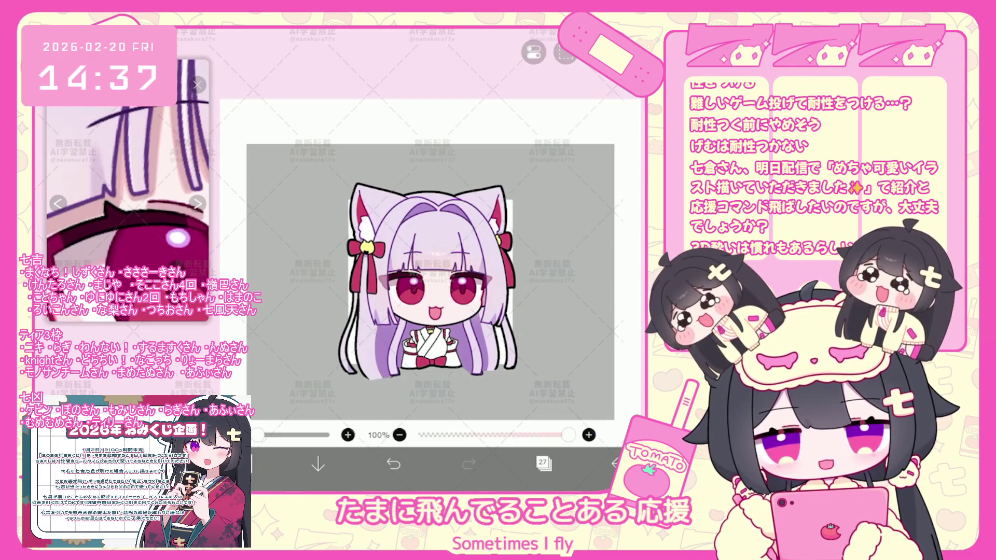
scroll(430, 281, up, 3)
Step: Undo and redo the stroke near the right eye, then move to layer 35 with the hair shapes
click(565, 52)
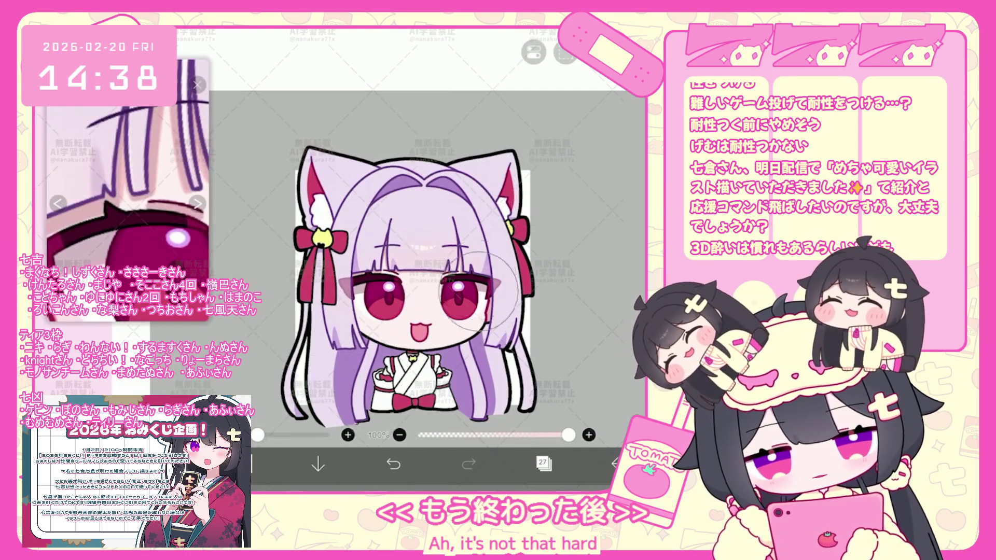
key(ctrl+z)
key(ctrl+shift+z)
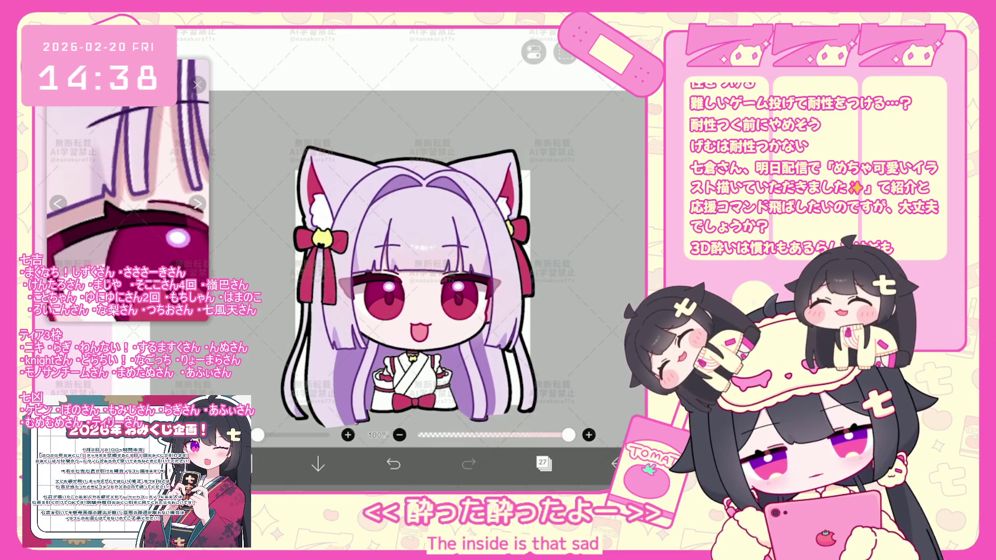
scroll(409, 276, down, 3)
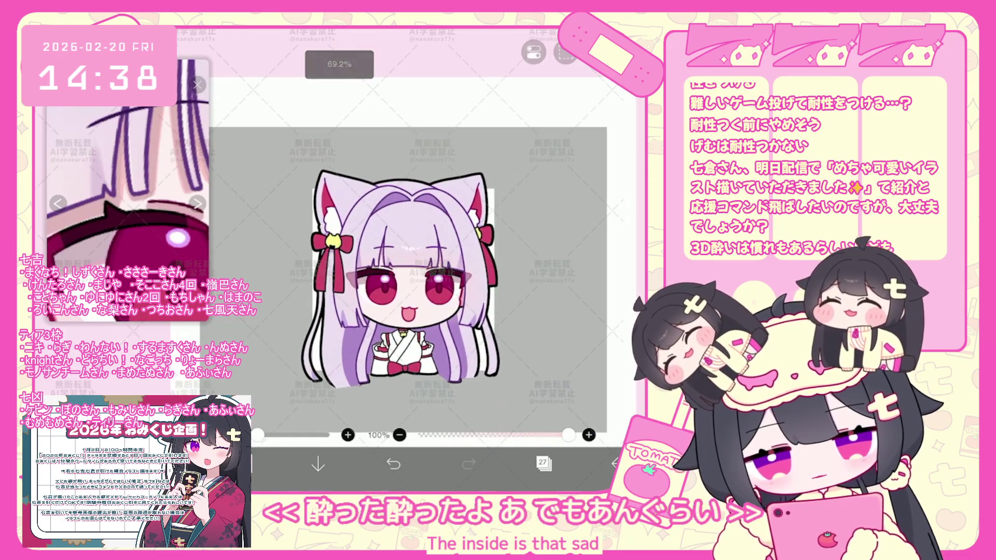
scroll(408, 277, down, 1)
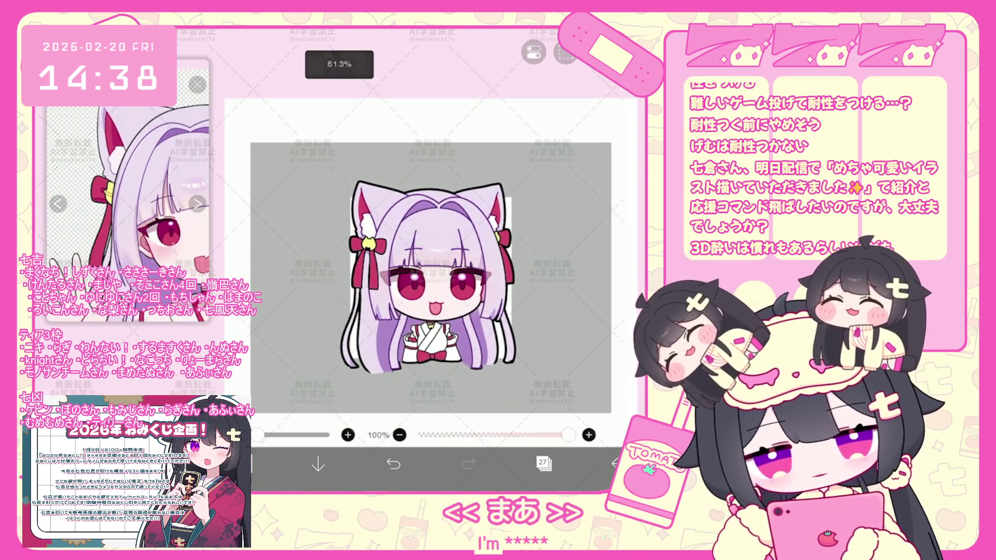
scroll(413, 273, up, 2)
scroll(413, 272, up, 1)
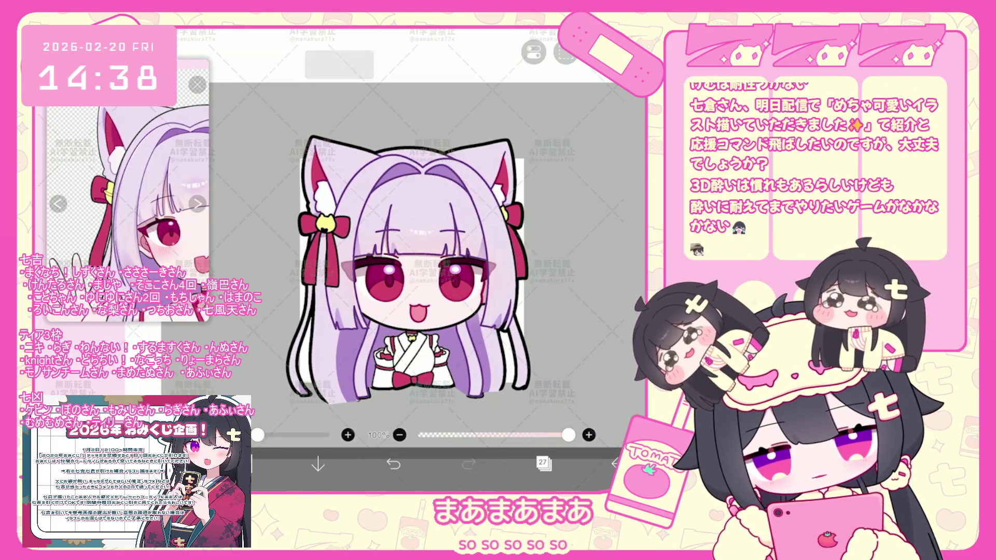
click(543, 464)
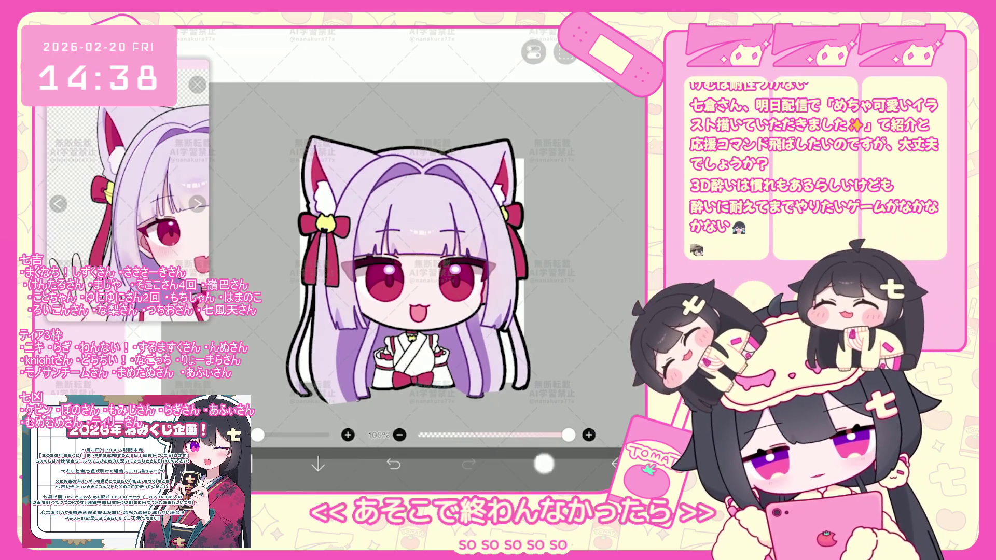
scroll(558, 218, up, 5)
scroll(409, 257, up, 5)
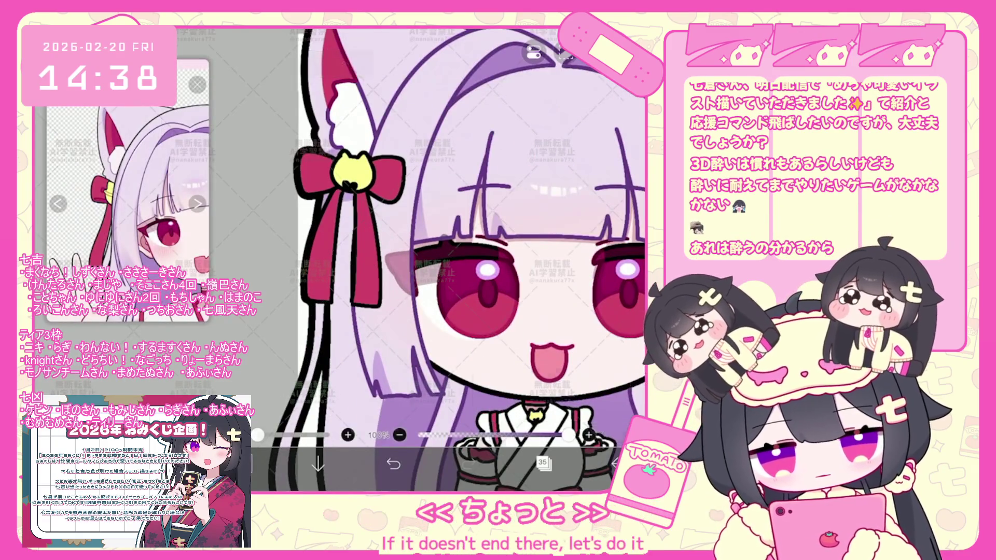
scroll(456, 260, up, 3)
scroll(464, 260, up, 2)
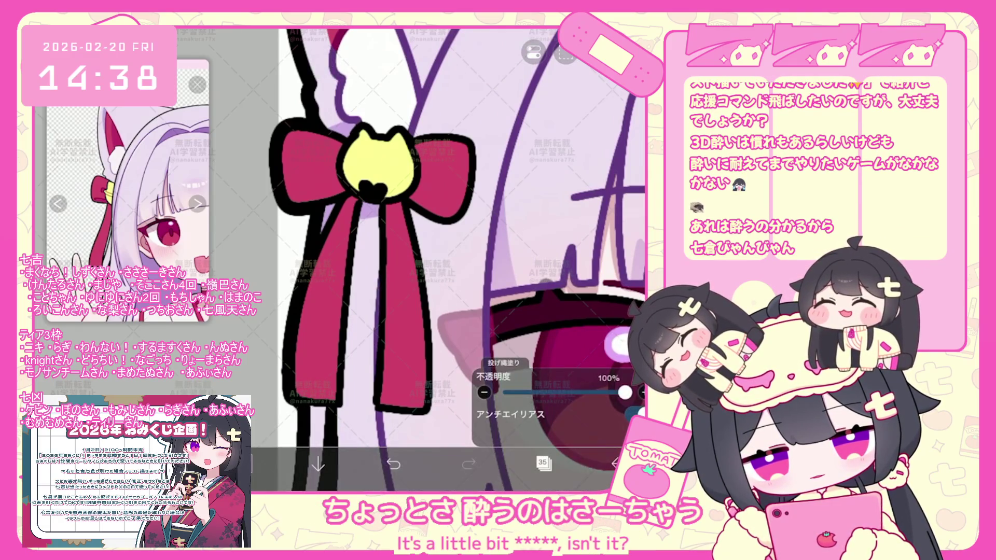
scroll(458, 260, down, 3)
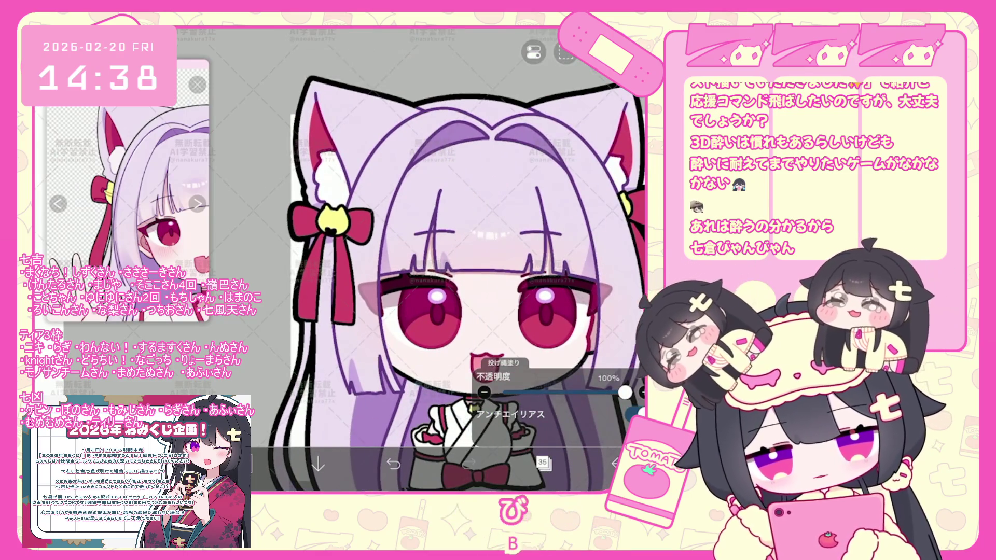
scroll(444, 256, up, 3)
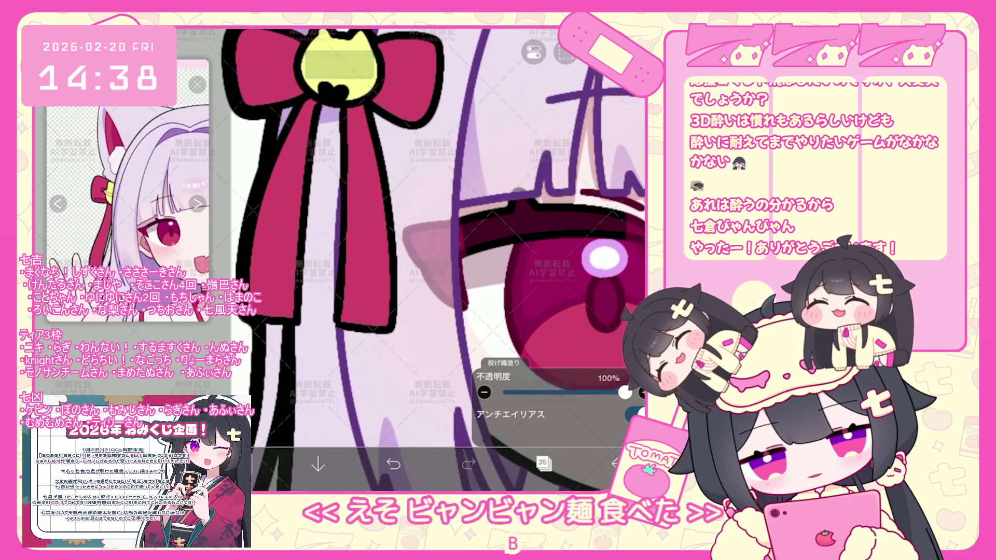
scroll(446, 260, down, 3)
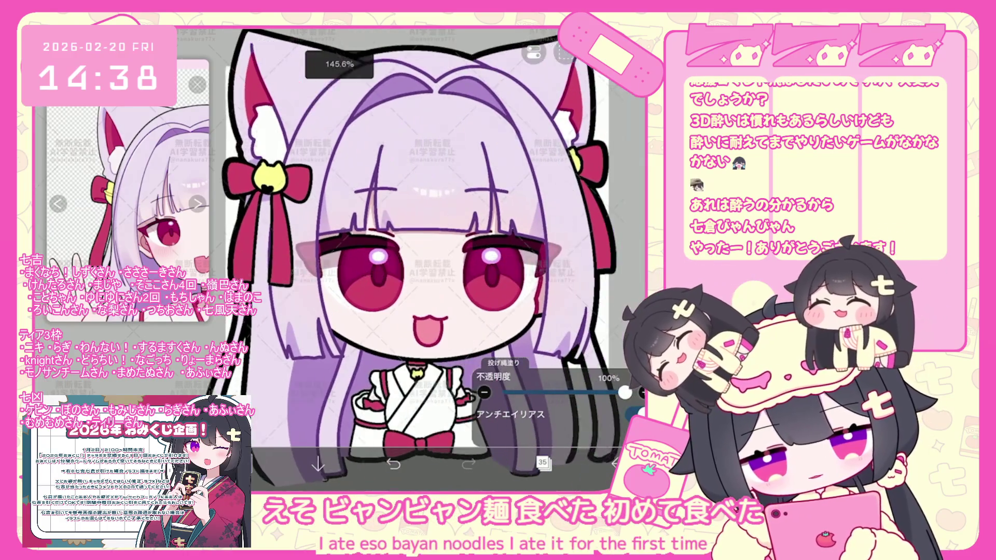
scroll(446, 260, up, 1)
scroll(412, 257, down, 1)
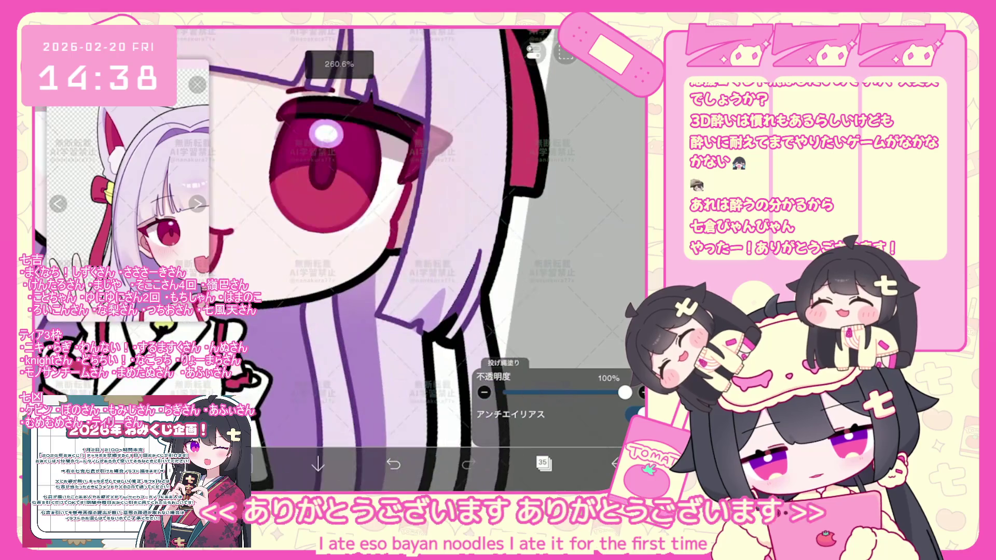
scroll(559, 234, down, 3)
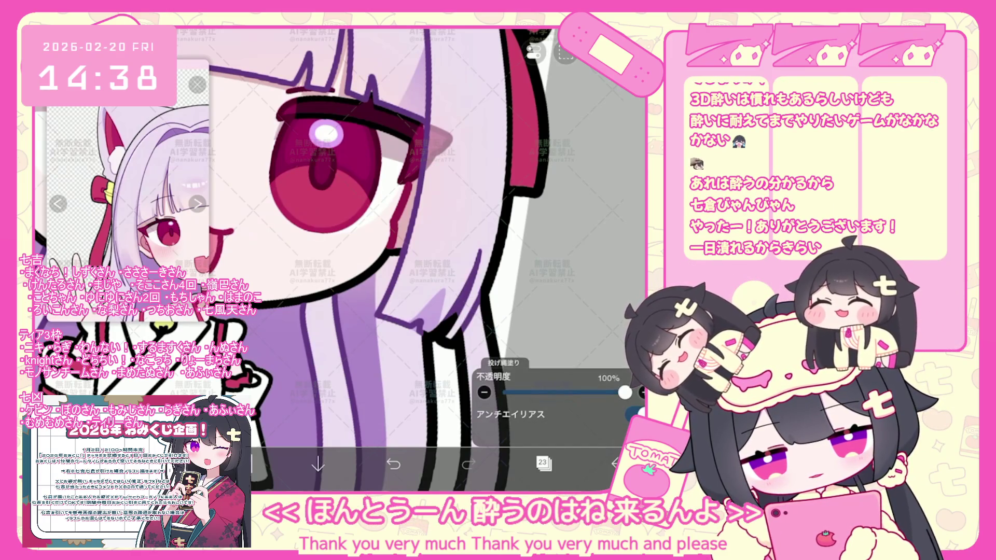
scroll(376, 234, down, 5)
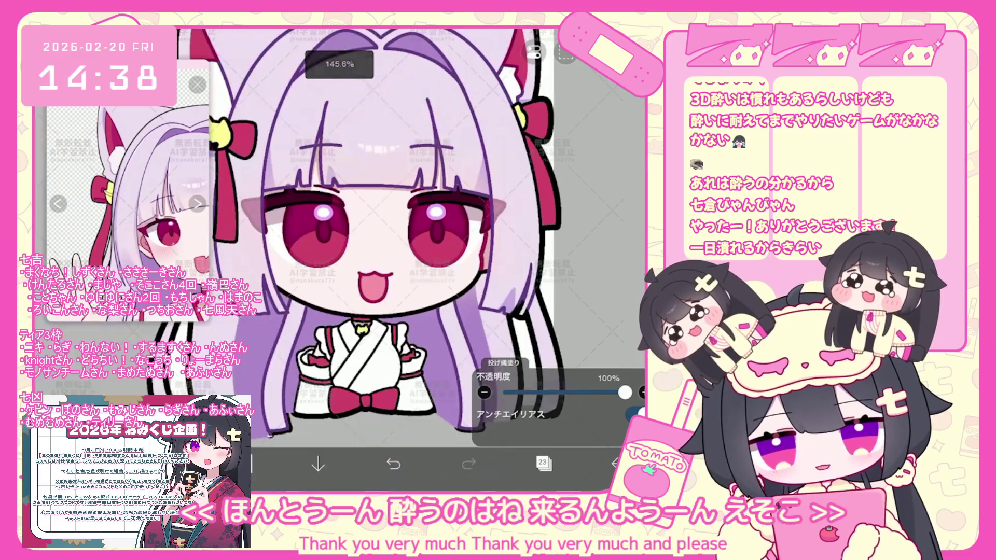
scroll(265, 244, up, 5)
scroll(451, 257, down, 5)
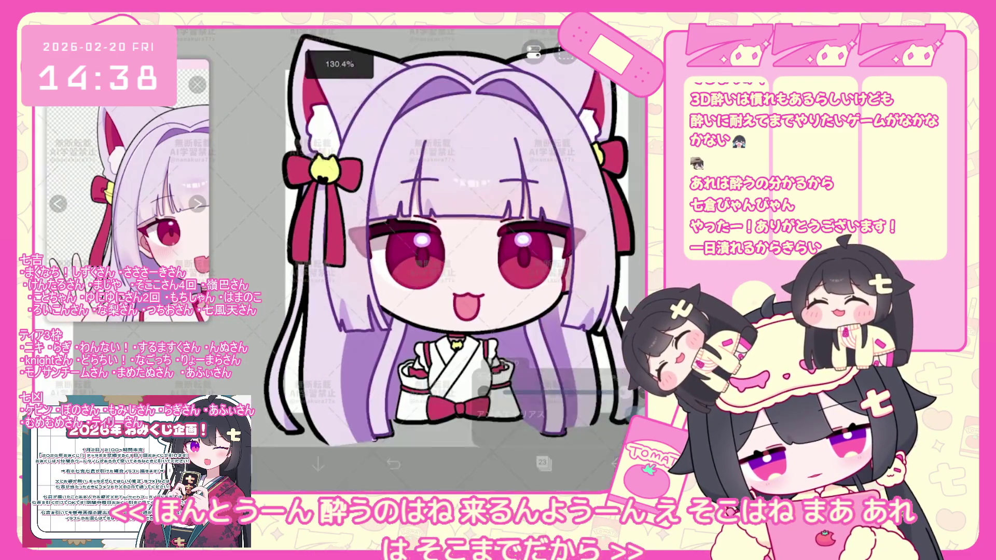
scroll(451, 257, up, 5)
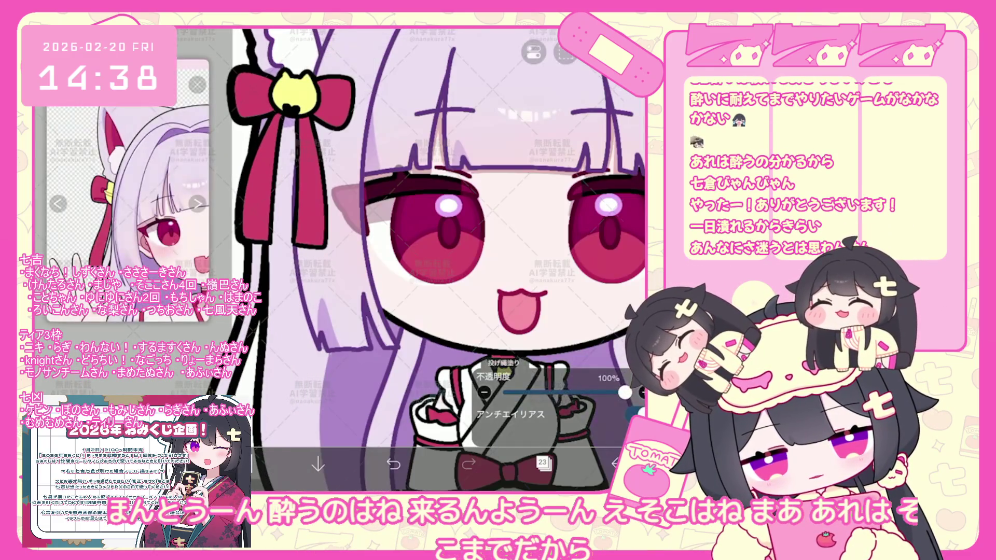
scroll(435, 260, down, 3)
scroll(366, 256, up, 3)
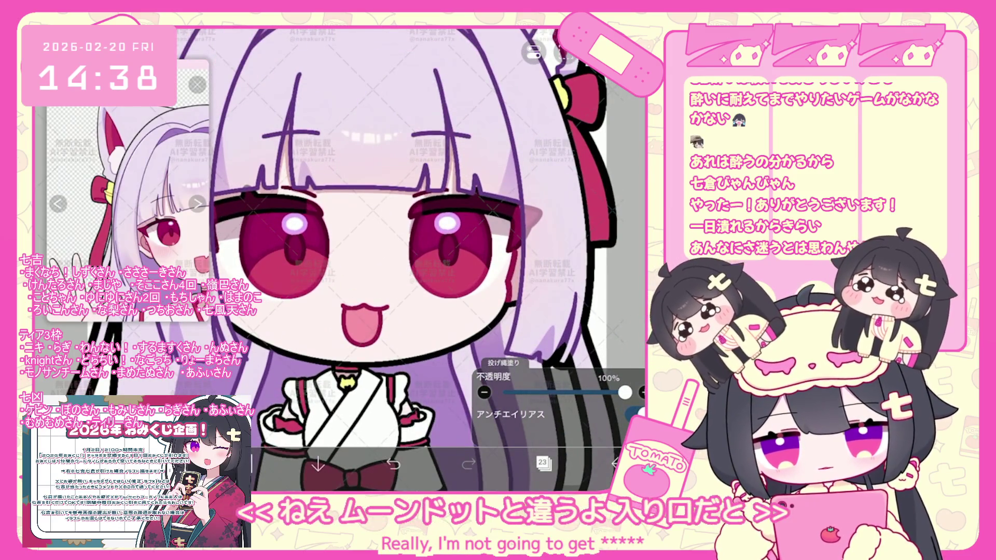
scroll(389, 260, up, 2)
scroll(389, 260, up, 2)
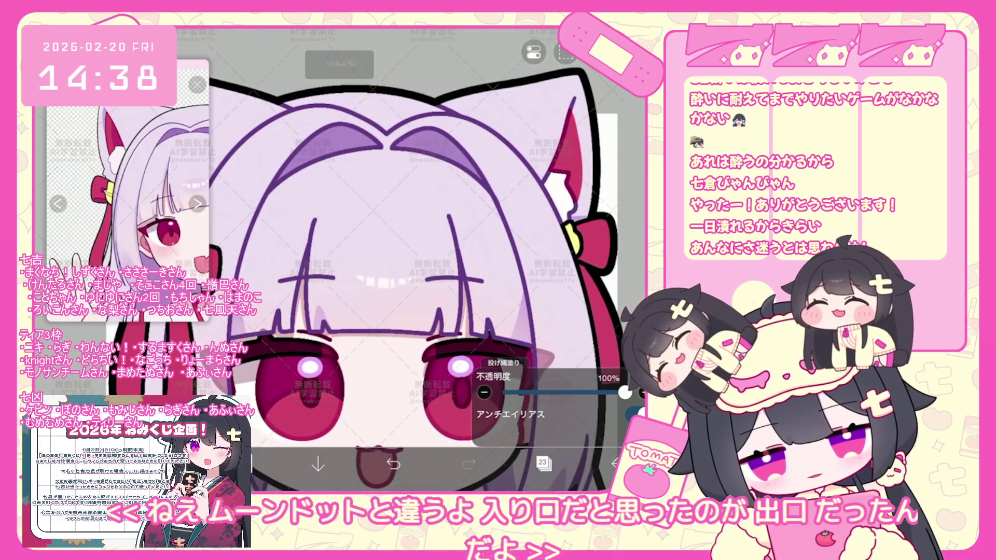
scroll(373, 281, down, 1)
scroll(374, 280, down, 2)
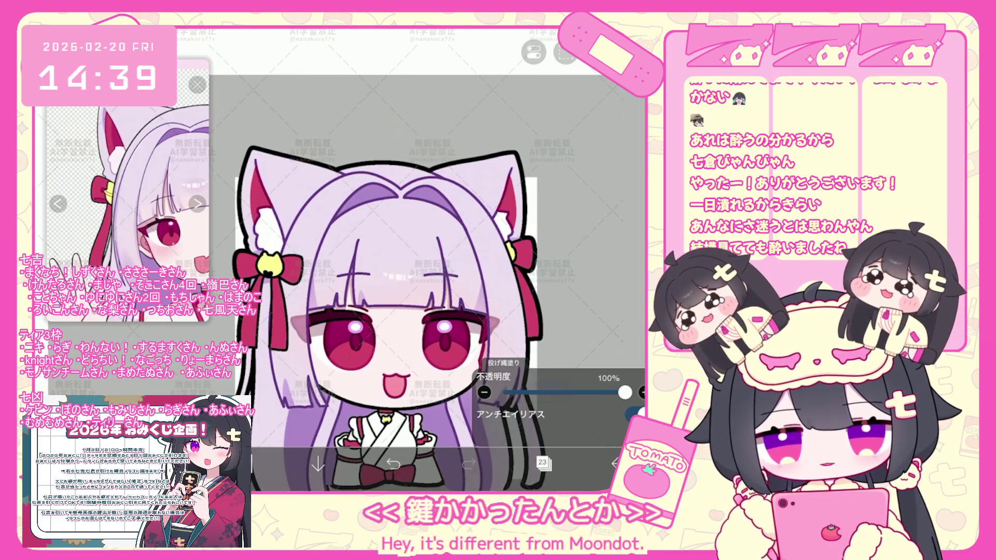
scroll(425, 318, down, 2)
scroll(426, 318, down, 1)
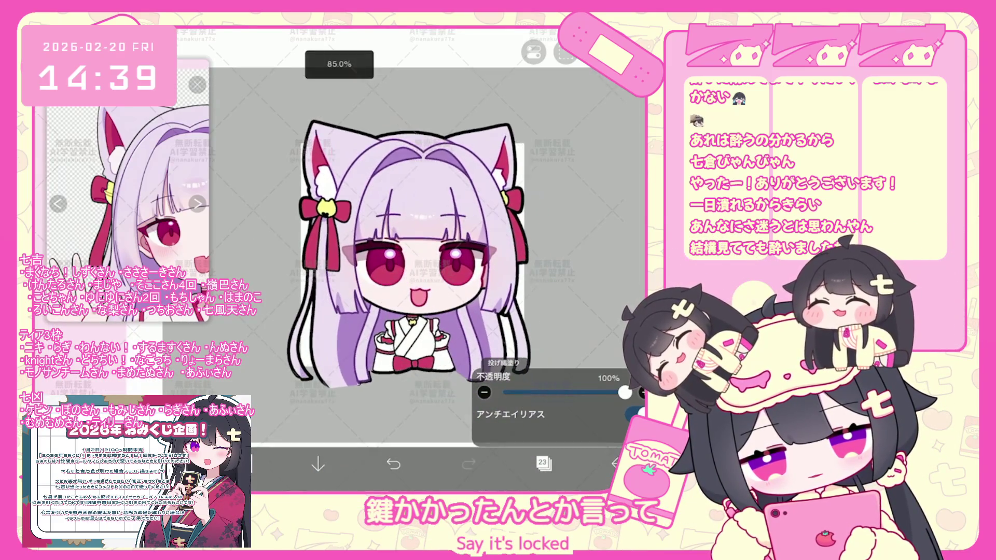
click(543, 464)
scroll(559, 234, up, 3)
scroll(559, 233, up, 3)
click(576, 136)
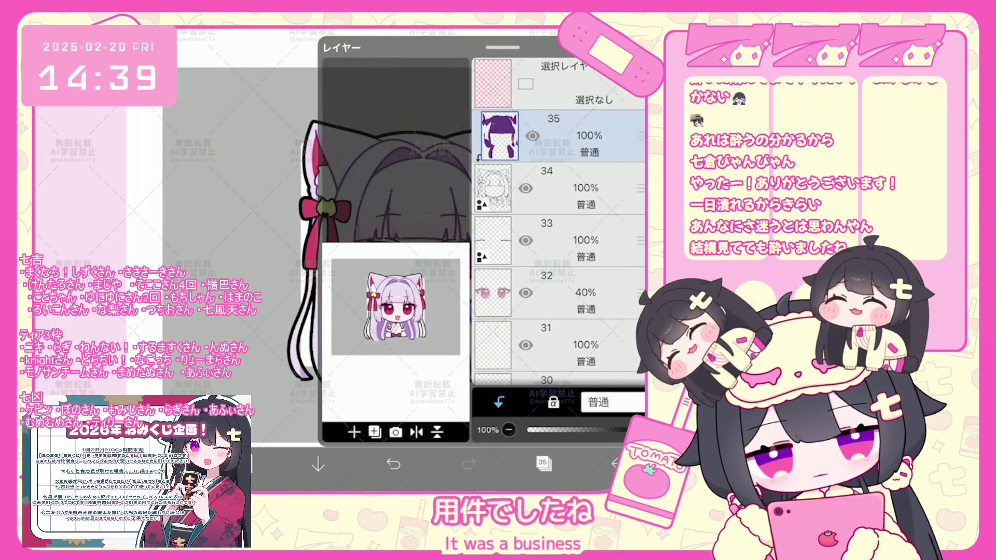
click(543, 464)
scroll(426, 272, up, 3)
click(243, 463)
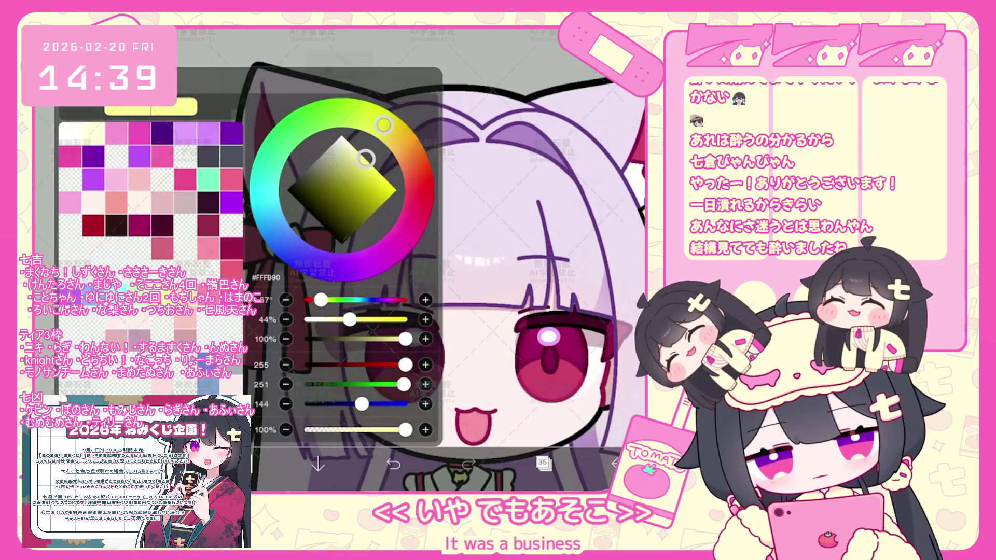
drag(384, 125, 401, 141)
click(244, 463)
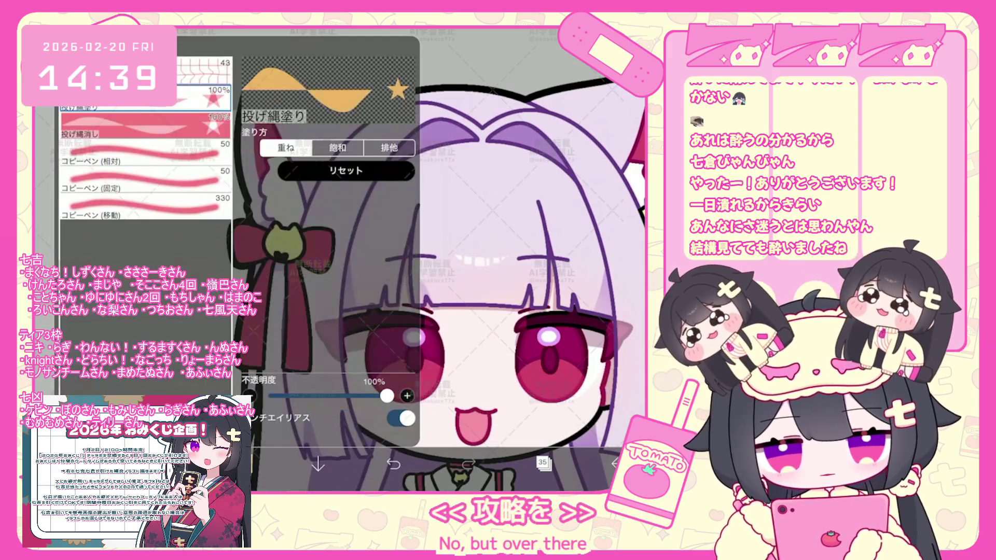
scroll(350, 257, up, 3)
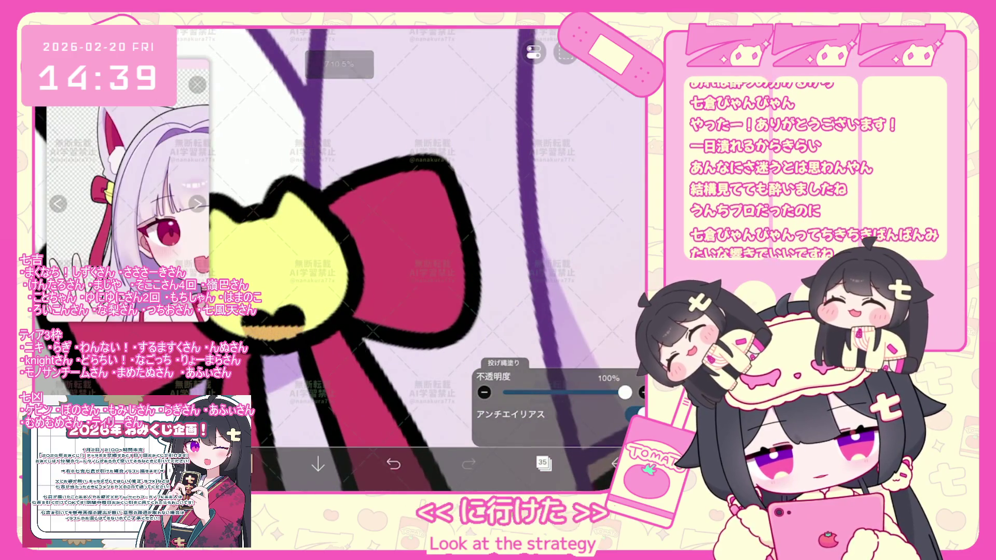
drag(268, 307, 299, 335)
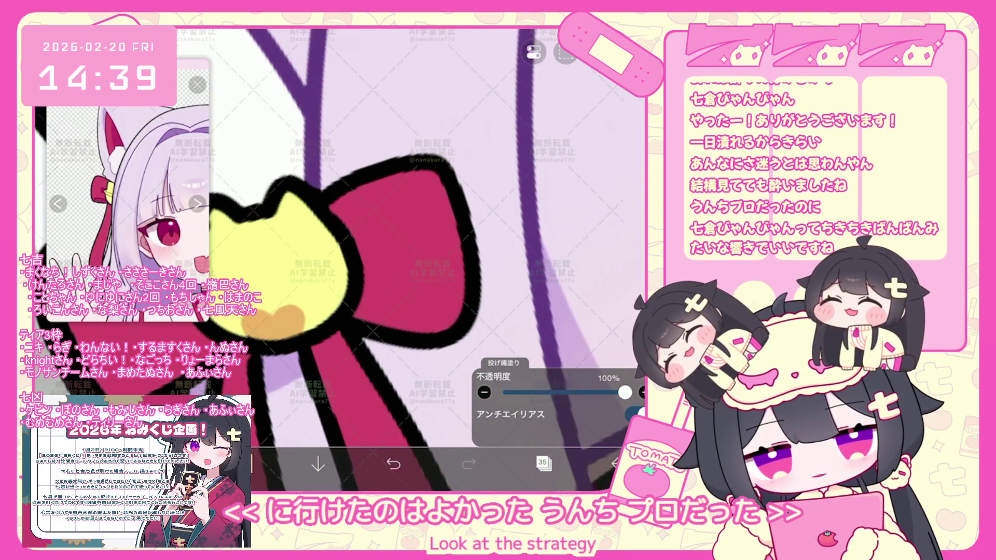
scroll(413, 258, down, 3)
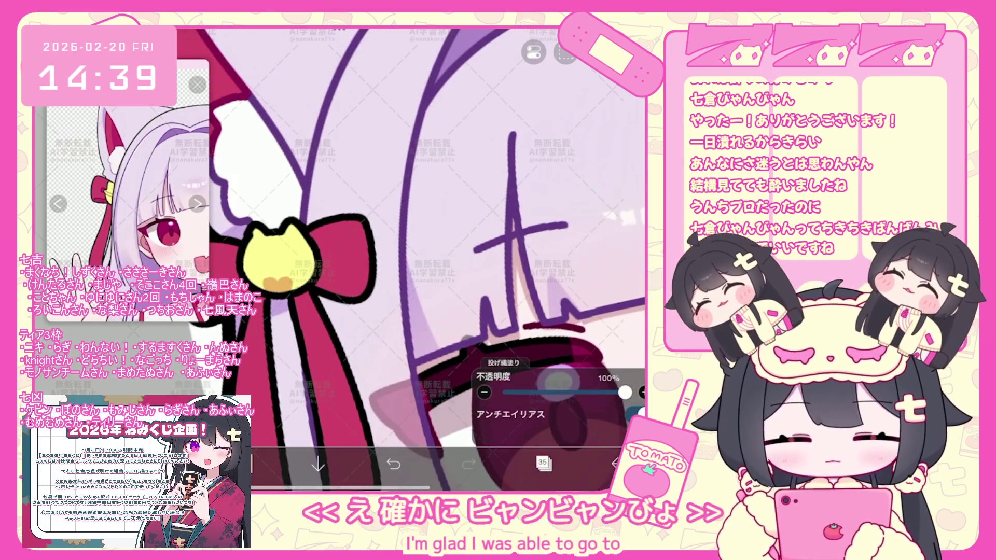
scroll(413, 257, down, 3)
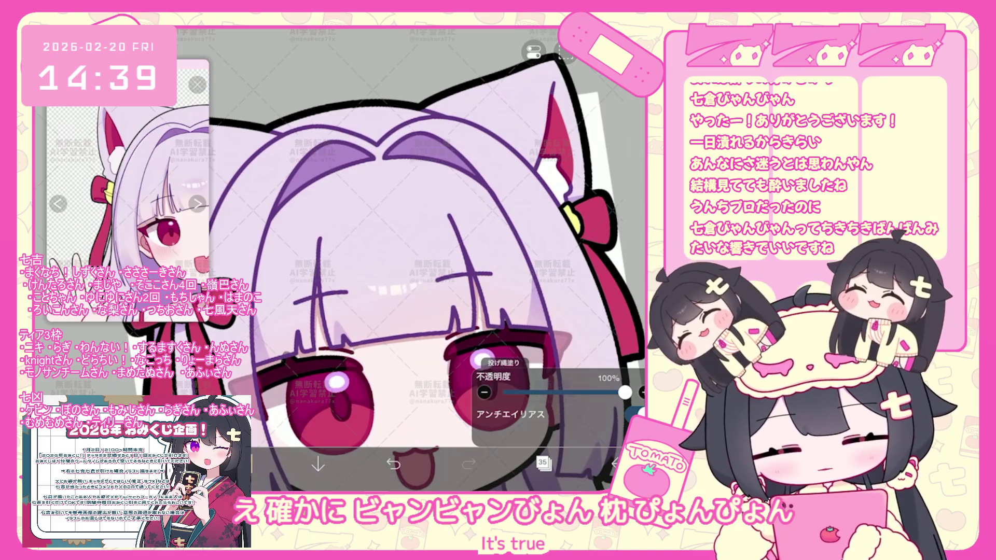
scroll(412, 257, down, 3)
scroll(420, 309, down, 2)
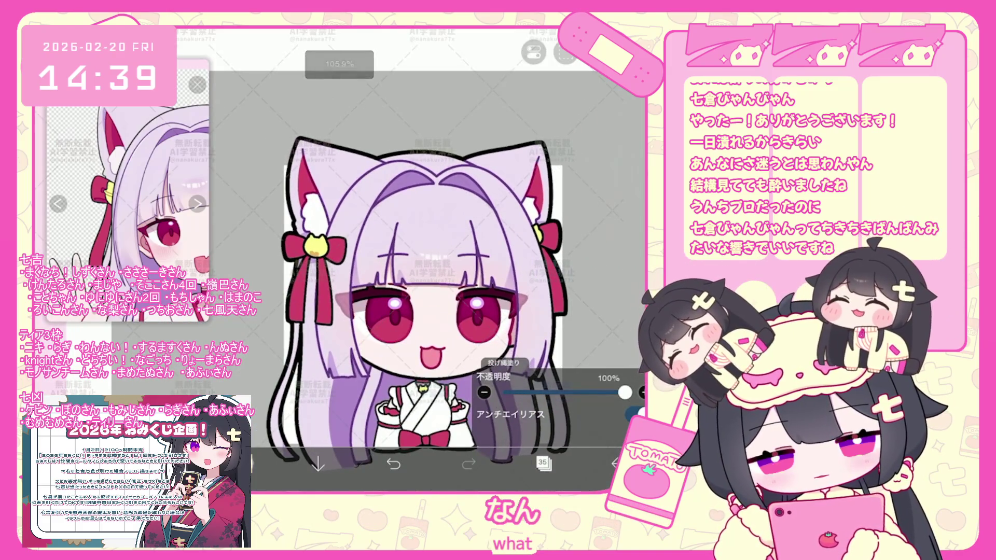
scroll(428, 258, up, 2)
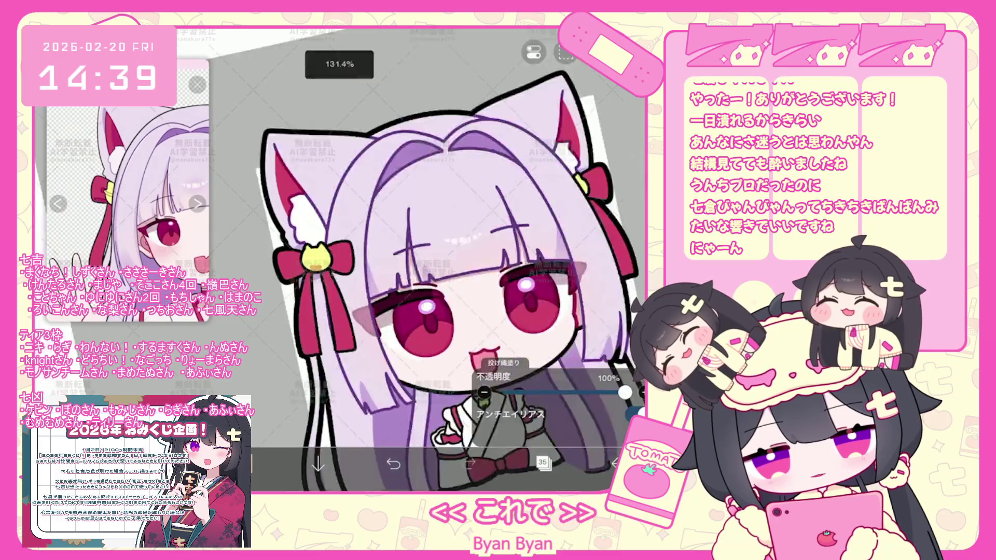
scroll(315, 257, up, 3)
scroll(315, 256, up, 2)
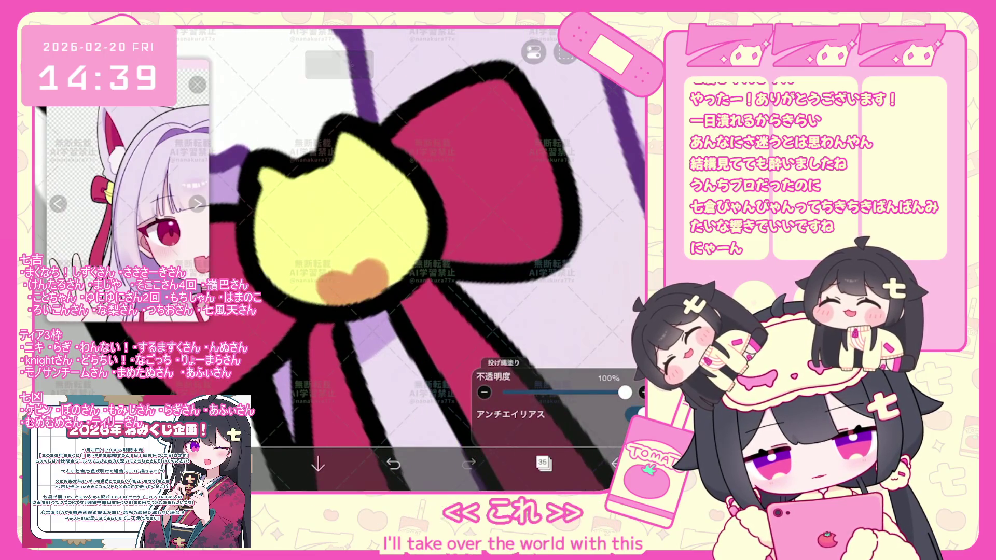
scroll(412, 257, down, 2)
scroll(413, 257, down, 2)
scroll(412, 257, down, 2)
scroll(412, 257, down, 1)
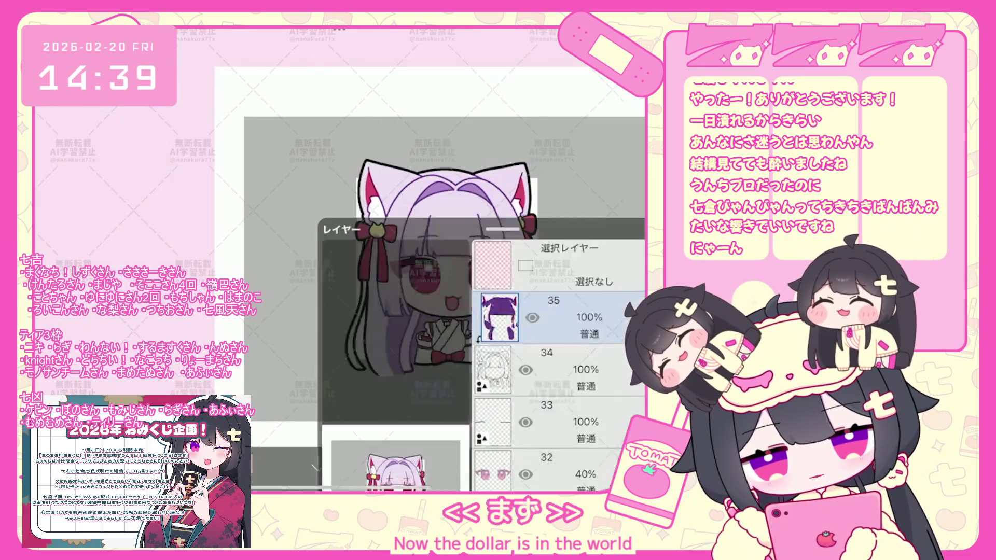
scroll(374, 264, up, 1)
scroll(374, 265, up, 1)
scroll(373, 265, up, 1)
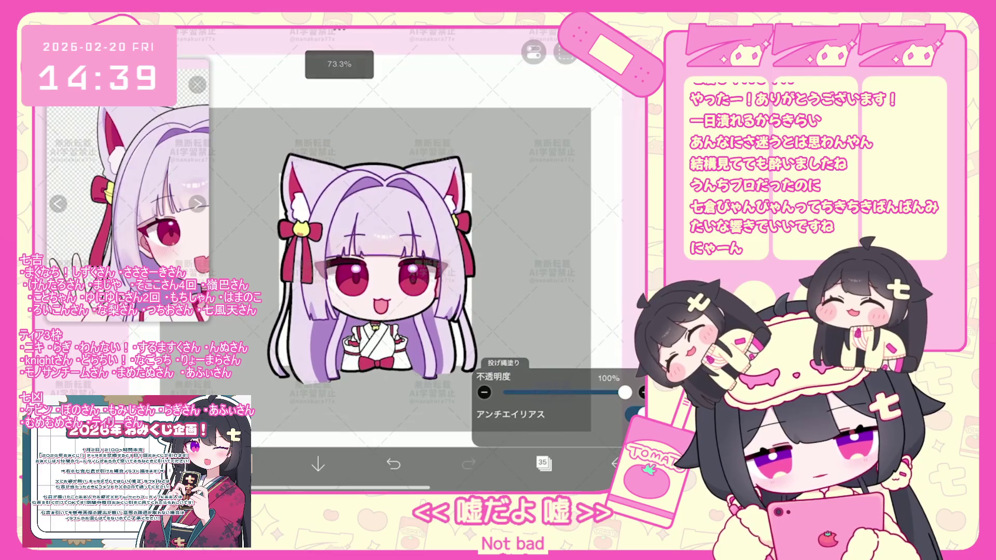
Step: Collapse the layer folder, make layer 12 active and shift the drawing colour's hue
click(543, 464)
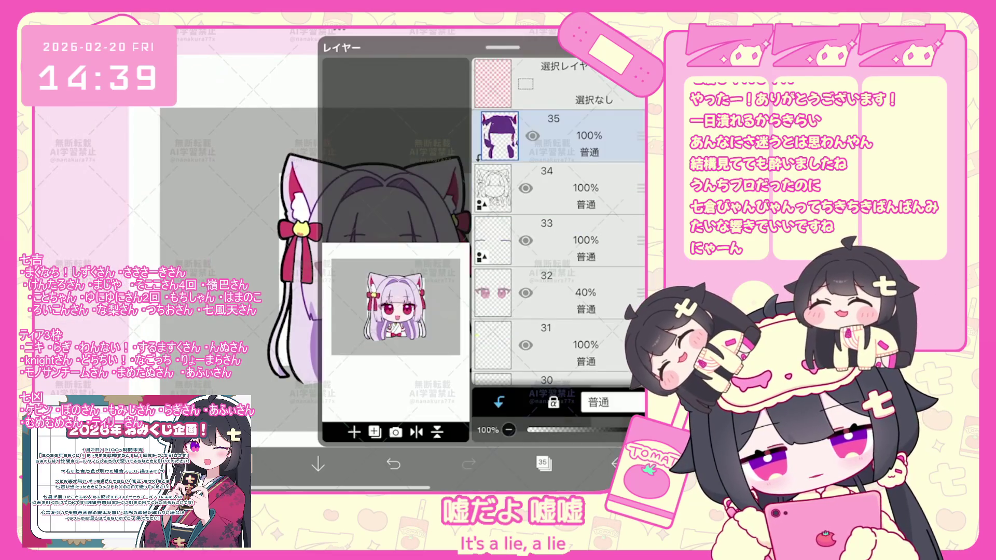
scroll(558, 233, down, 2)
scroll(559, 233, down, 1)
click(558, 253)
scroll(558, 234, down, 2)
scroll(559, 234, down, 2)
click(482, 176)
click(558, 312)
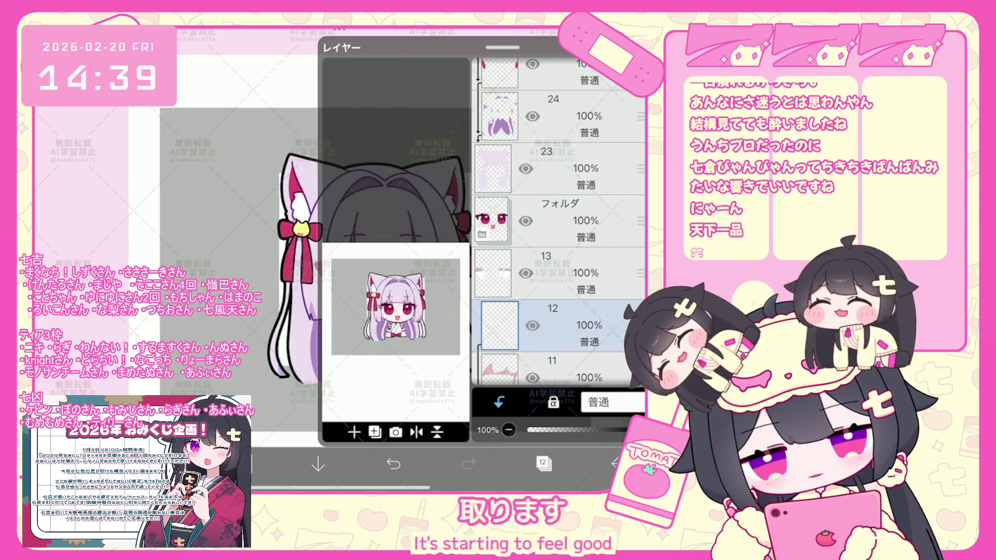
click(273, 464)
drag(412, 155, 420, 195)
Step: Undo the stray stroke near the eye and make layer 11 the working layer
click(273, 464)
click(194, 464)
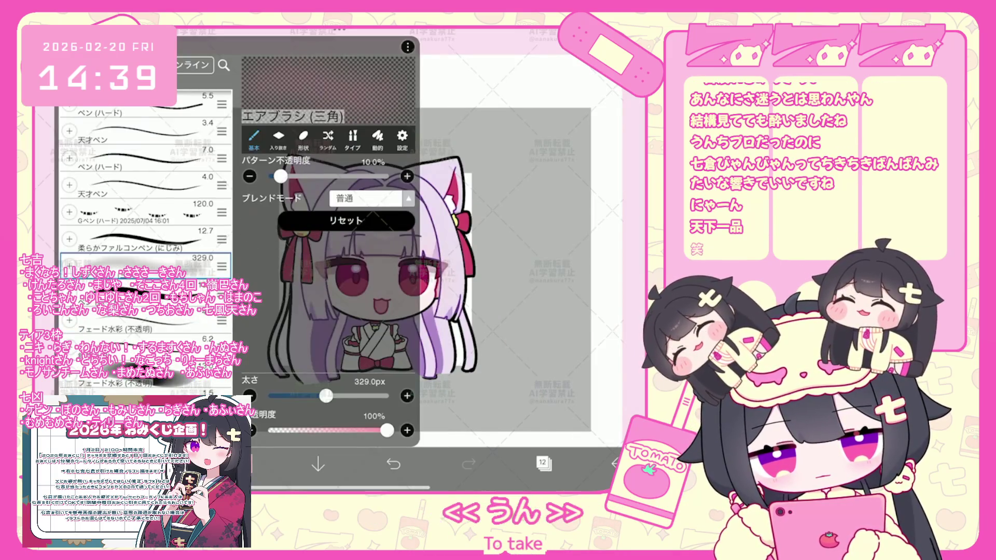
scroll(374, 265, up, 2)
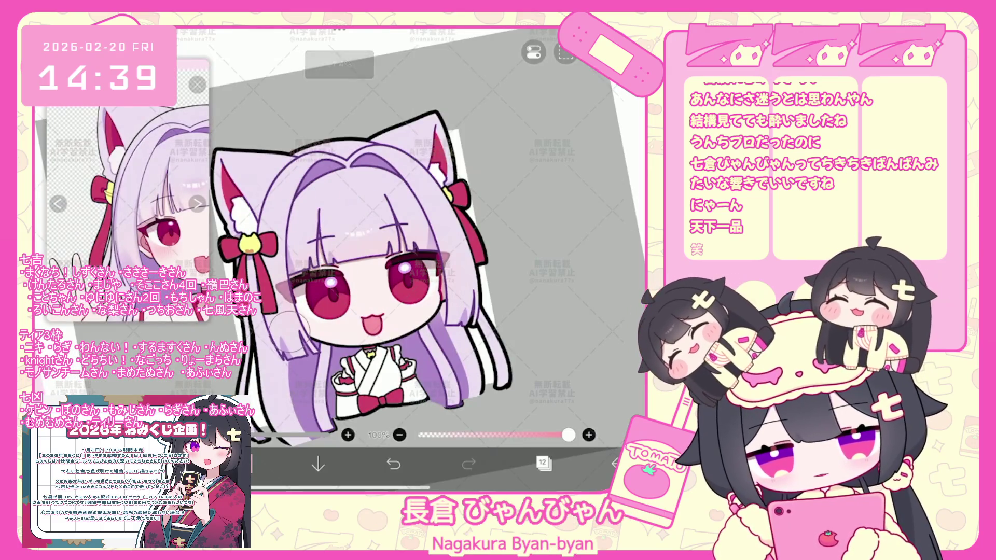
key(ctrl+z)
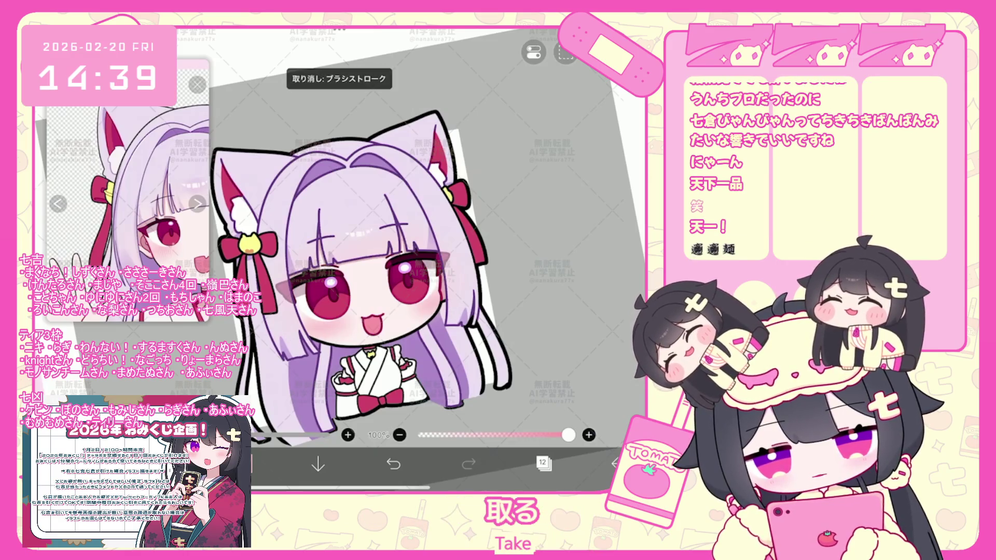
scroll(441, 320, up, 3)
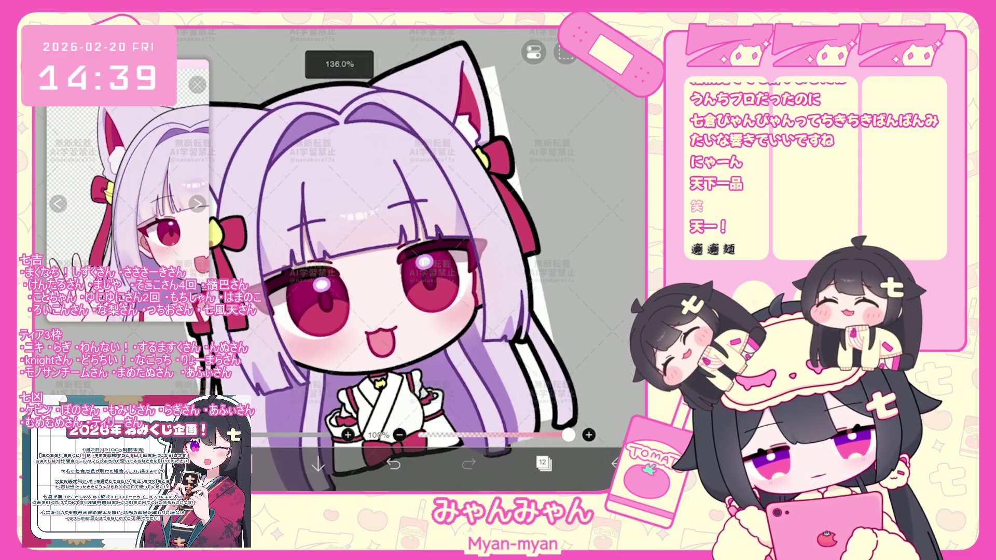
scroll(420, 257, down, 3)
click(544, 464)
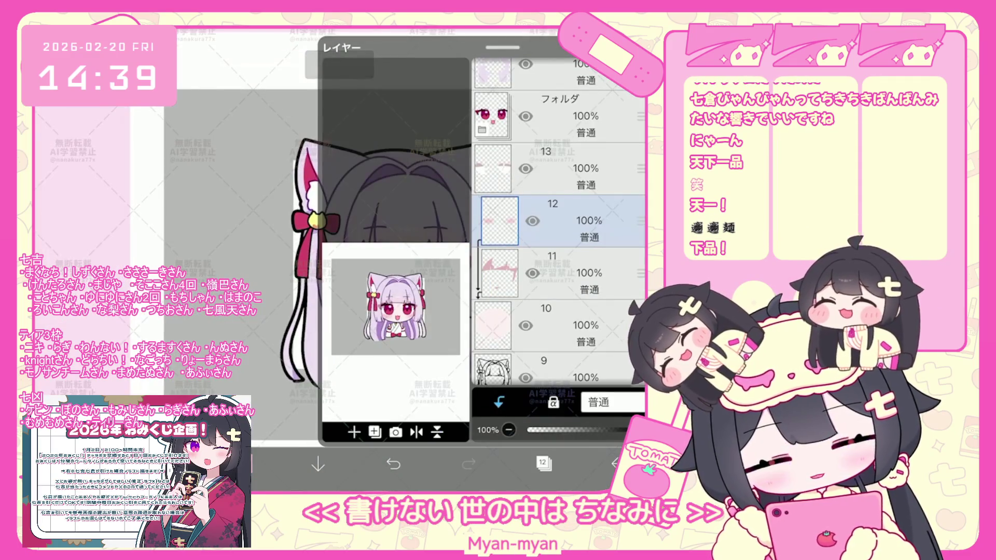
click(560, 272)
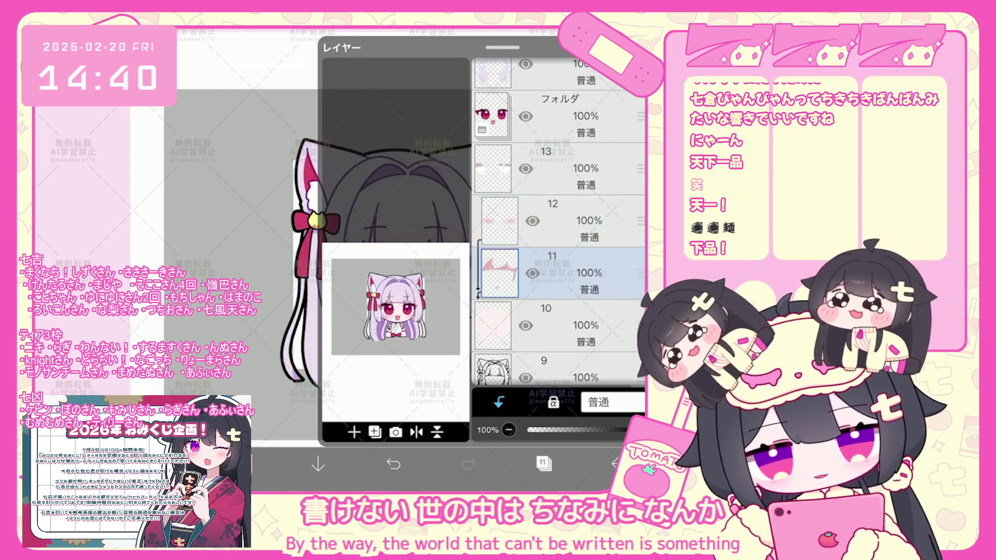
click(543, 464)
scroll(420, 257, up, 3)
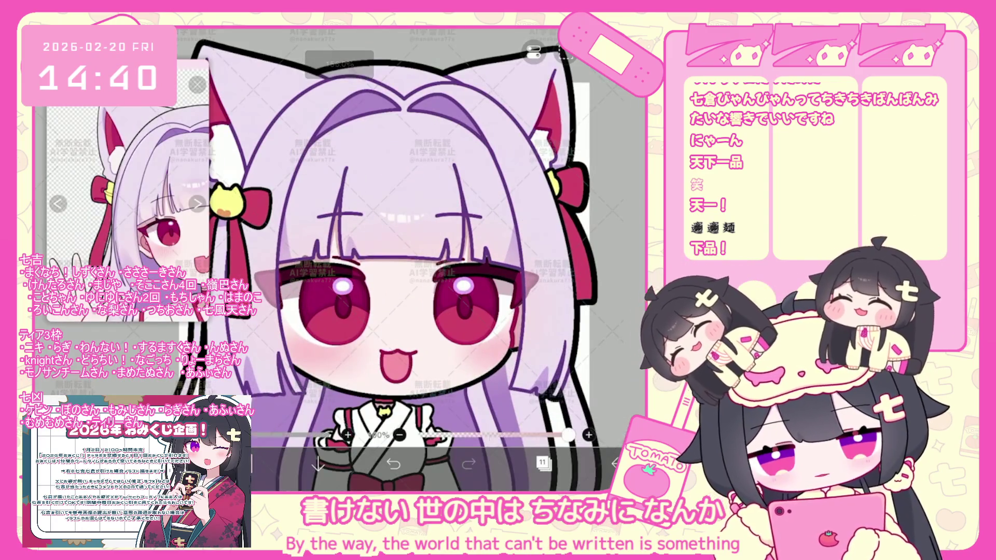
scroll(421, 257, up, 3)
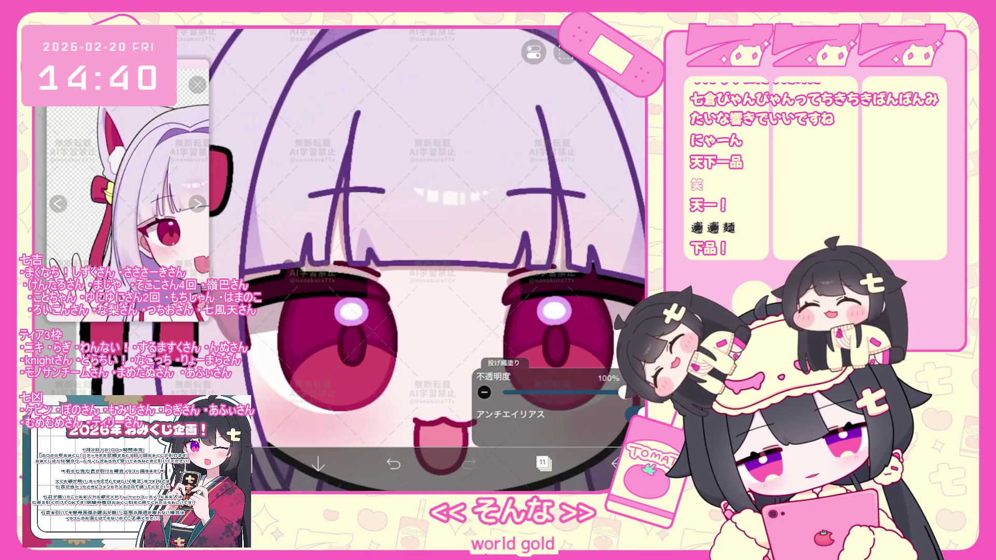
scroll(421, 257, down, 3)
scroll(421, 257, down, 2)
scroll(421, 257, down, 1)
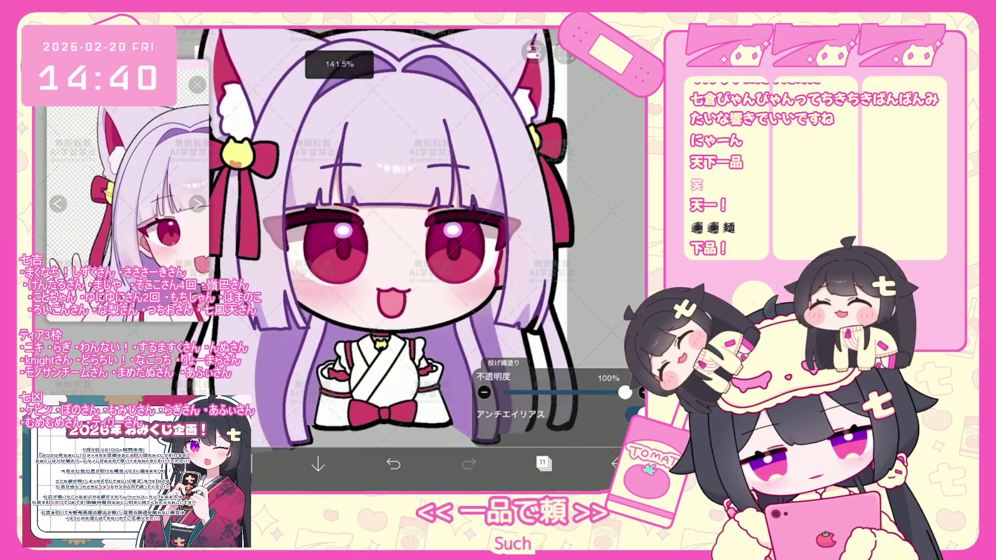
scroll(421, 258, up, 2)
Step: Make top layer 35 active and lasso-fill a grey-mauve fold shape on the white kimono
click(543, 465)
scroll(558, 233, up, 5)
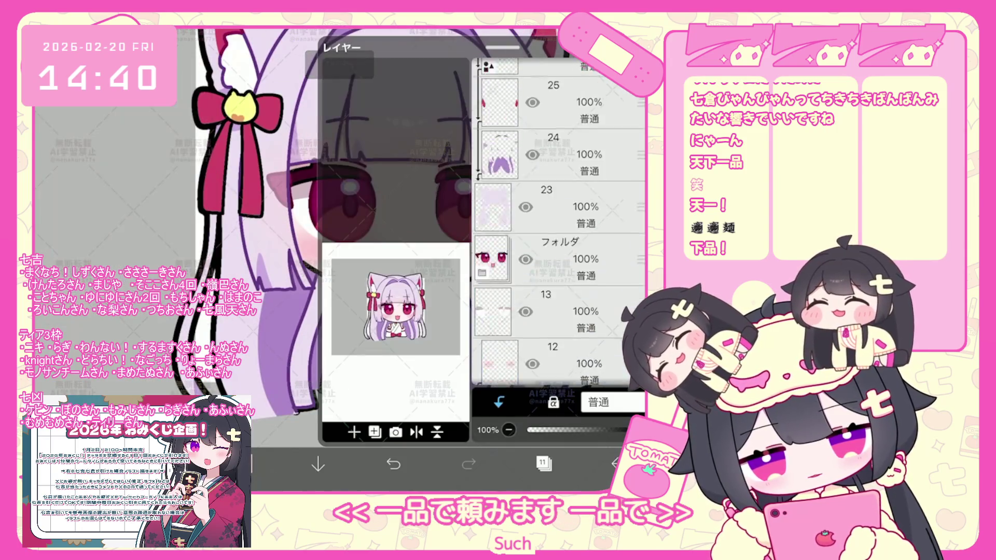
click(559, 191)
scroll(559, 234, up, 3)
click(559, 86)
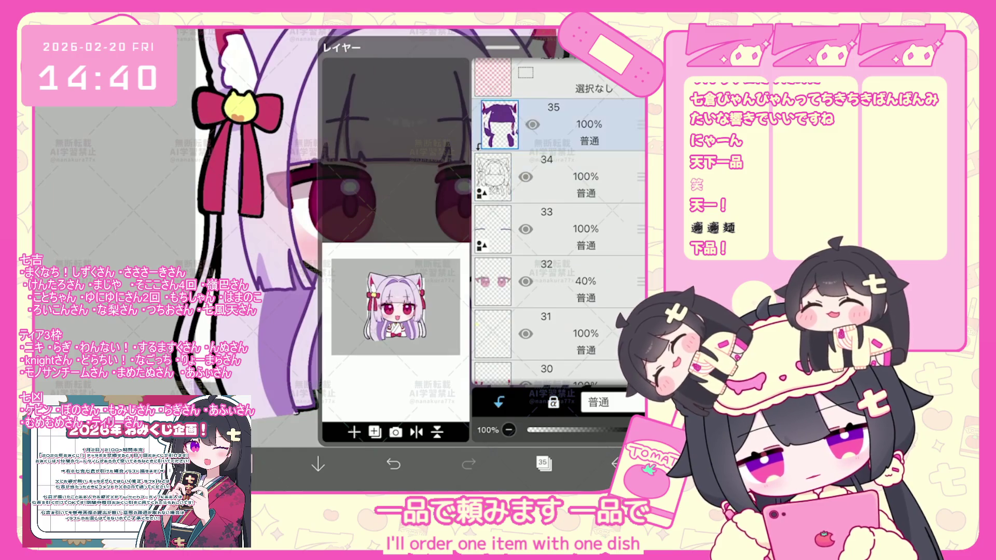
click(544, 464)
scroll(420, 257, up, 3)
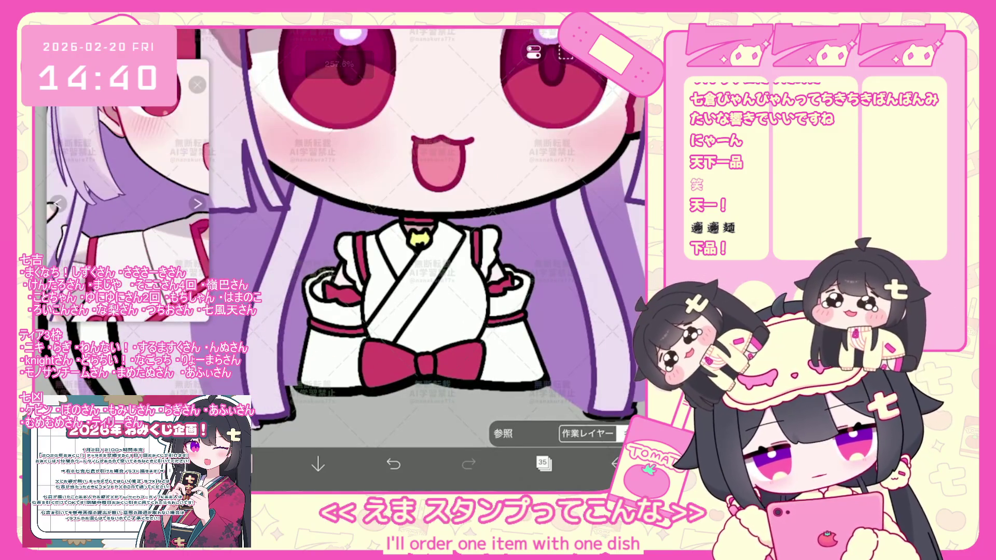
scroll(420, 257, up, 3)
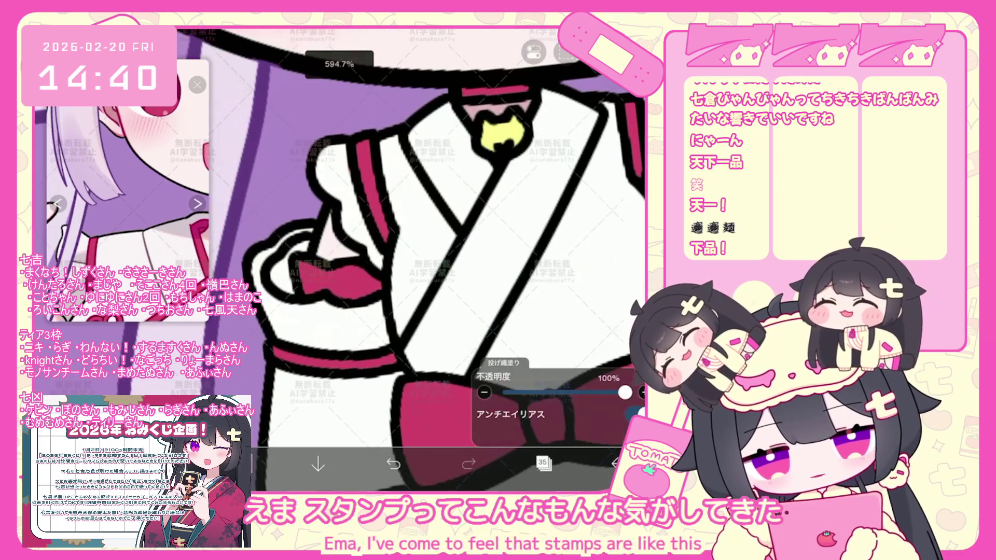
drag(284, 259, 271, 295)
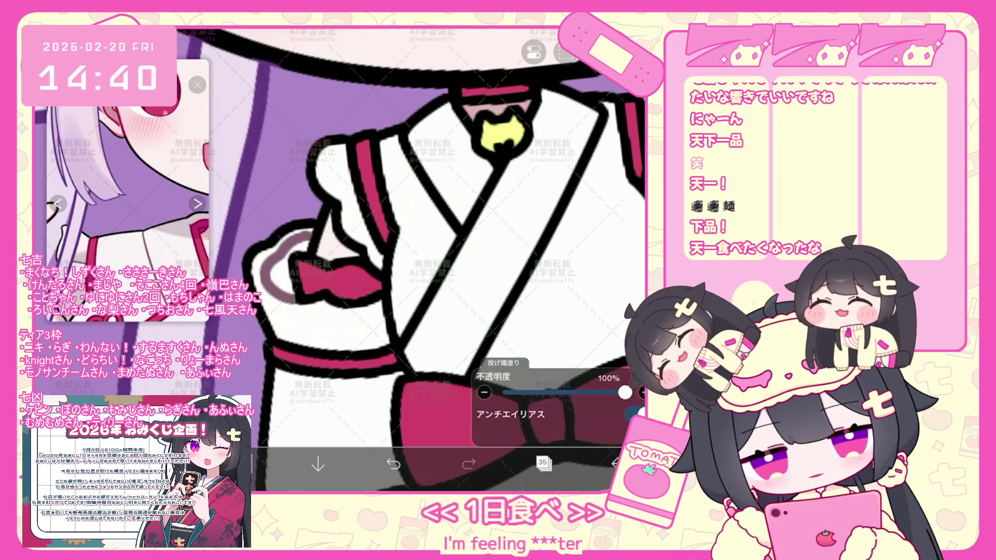
scroll(412, 257, down, 2)
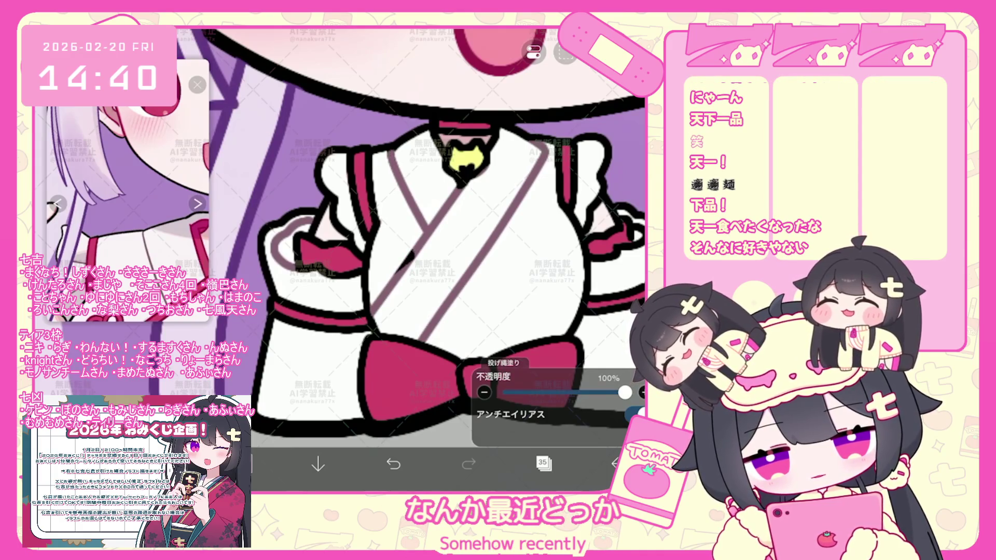
scroll(394, 259, up, 2)
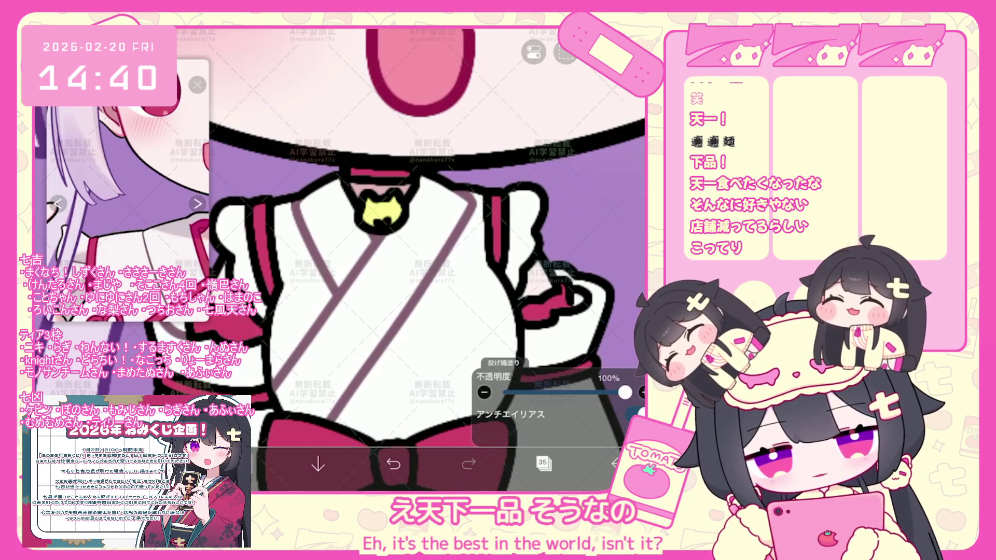
scroll(420, 257, down, 2)
scroll(421, 257, down, 1)
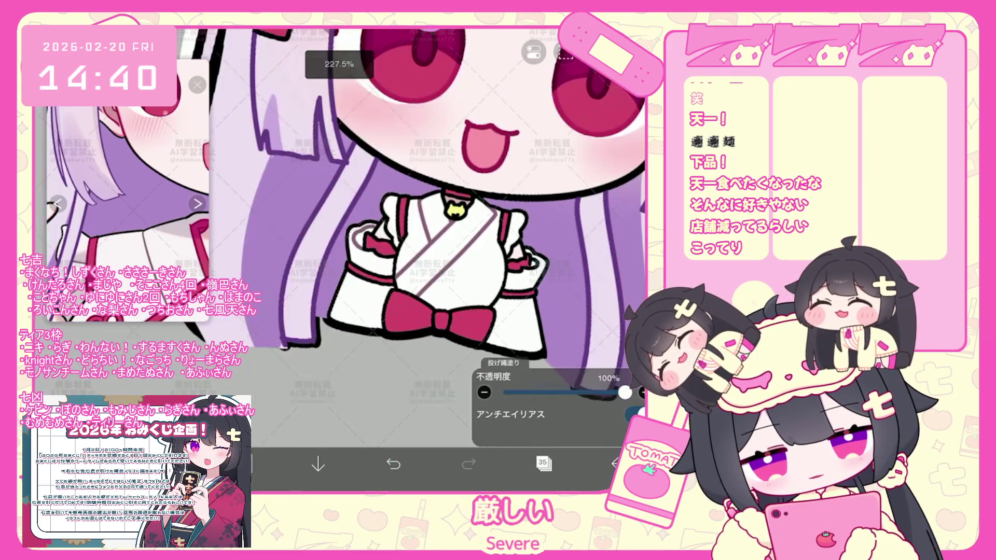
scroll(420, 257, up, 3)
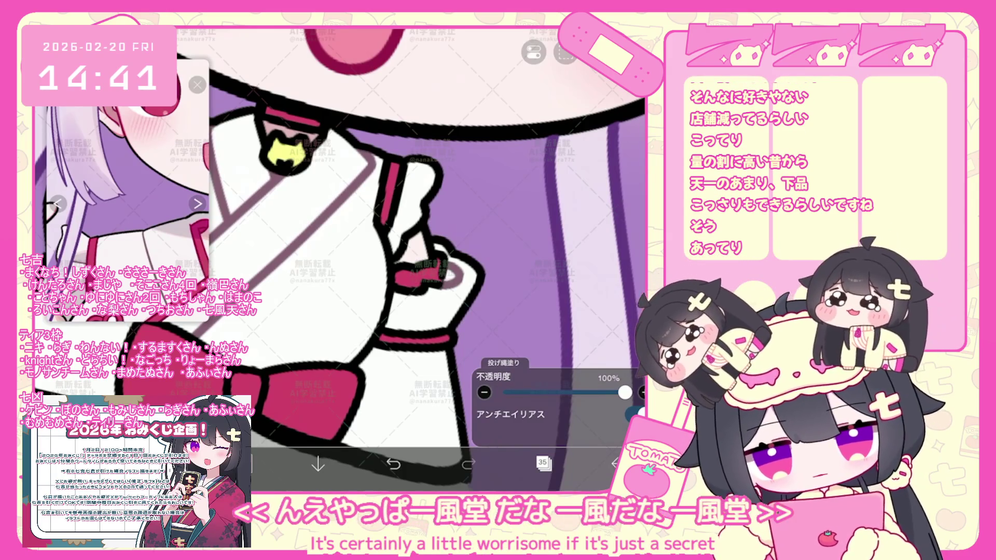
scroll(412, 233, down, 5)
scroll(412, 234, up, 2)
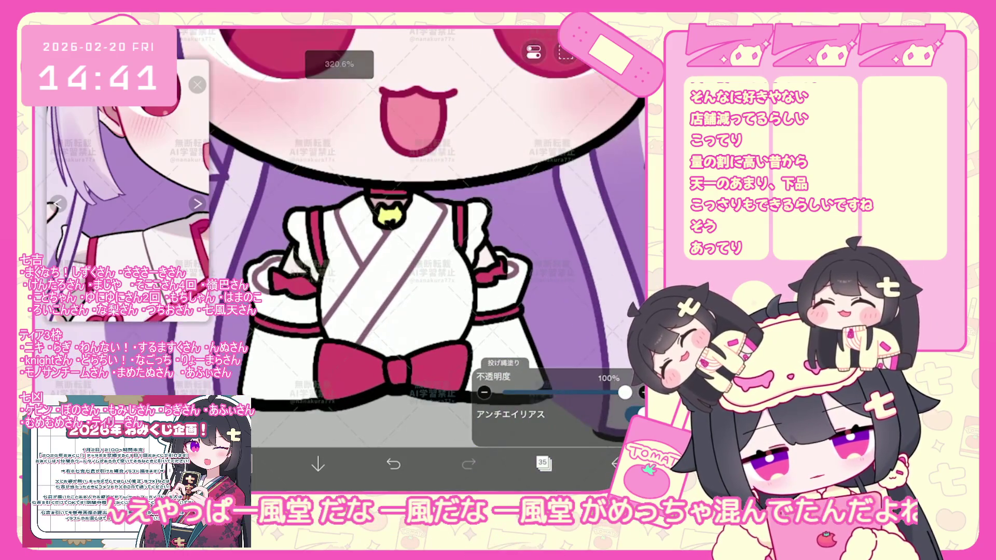
Step: Toggle the lasso fill mode while inspecting the kimono, then undo the last lasso fill
key(g)
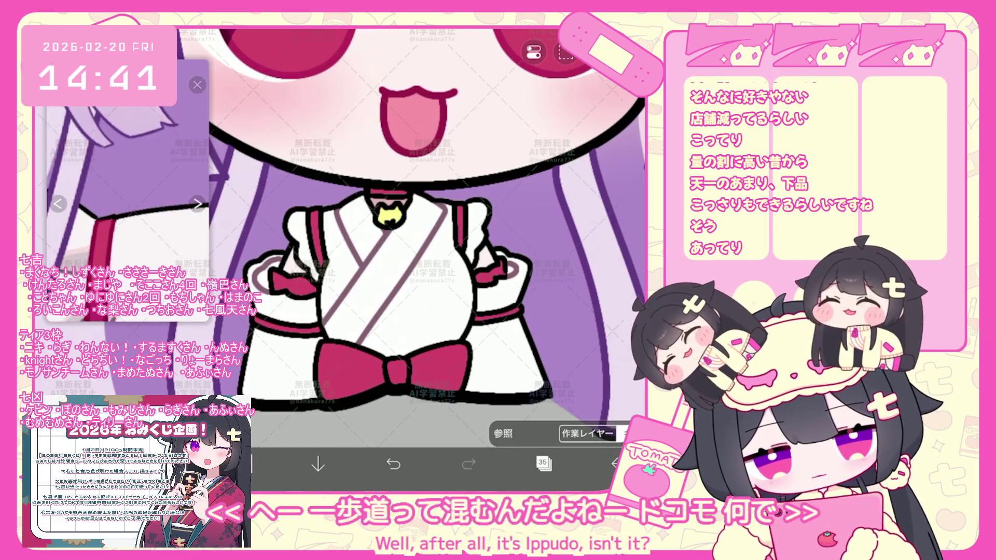
key(g)
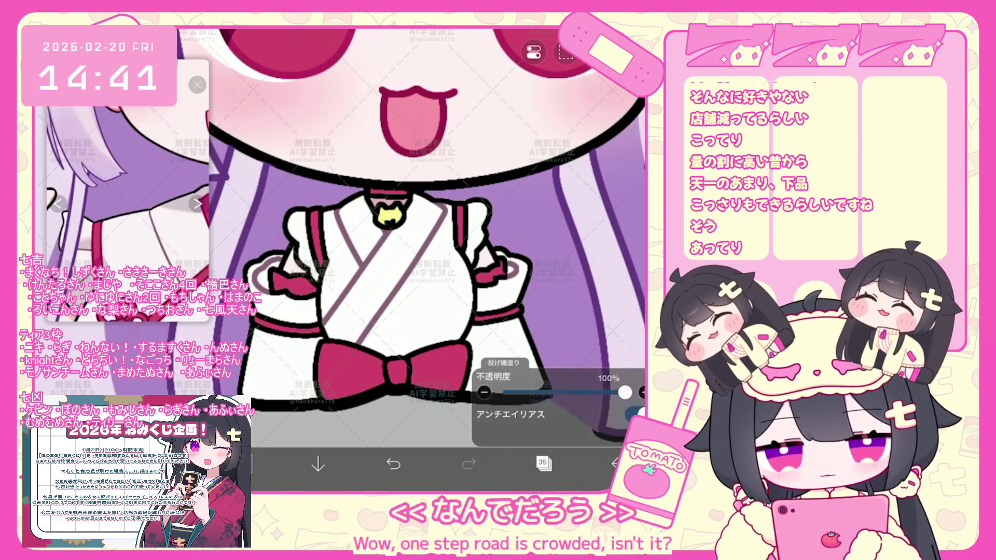
scroll(413, 233, up, 5)
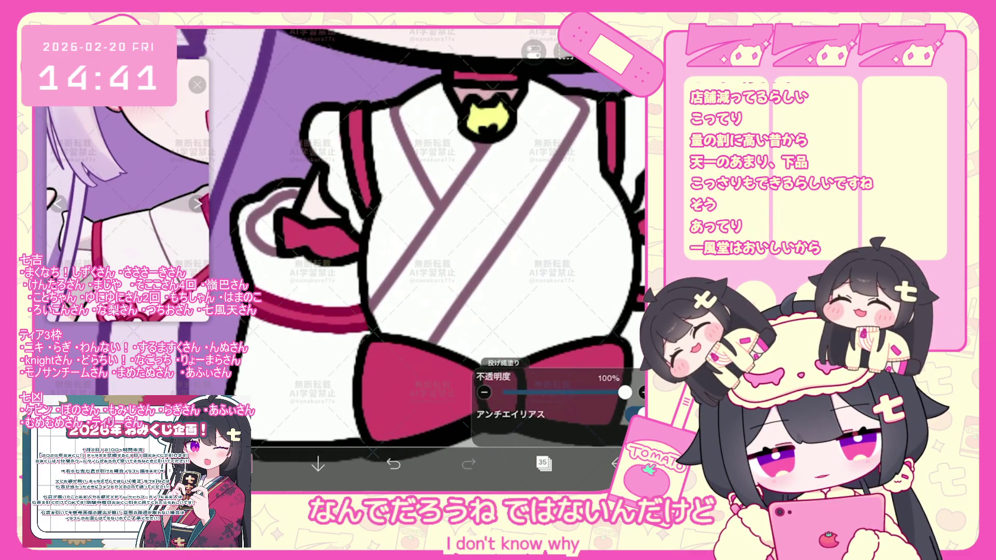
scroll(412, 249, down, 1)
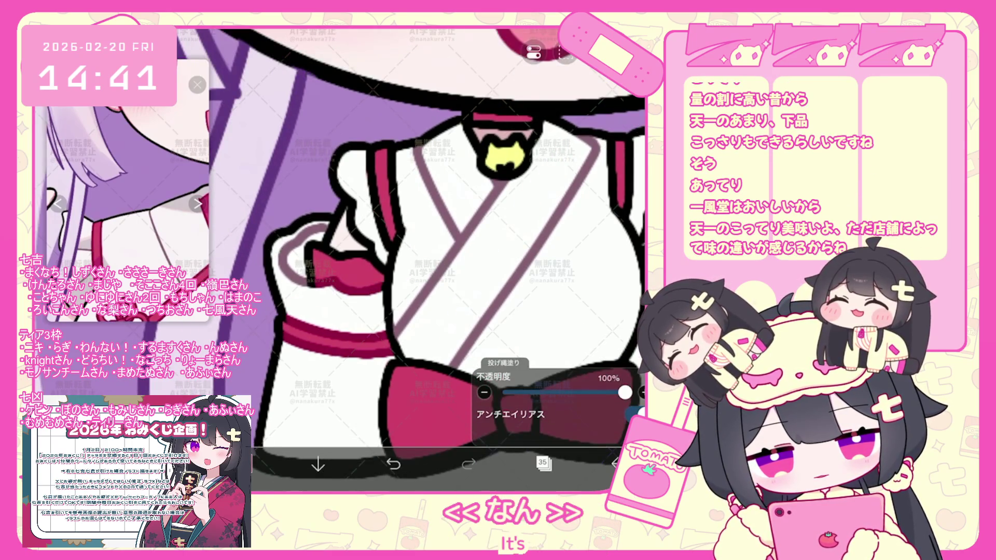
scroll(412, 257, up, 2)
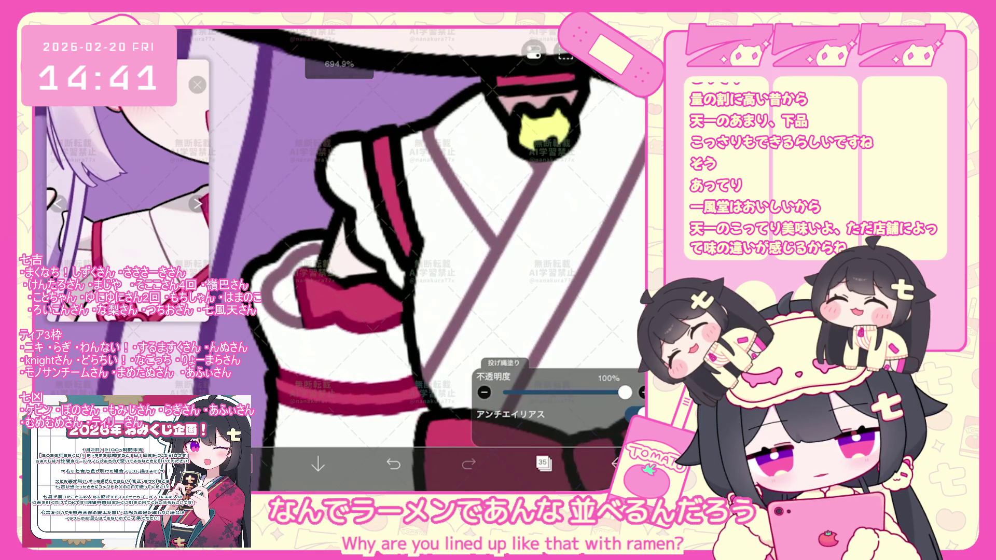
scroll(427, 261, up, 2)
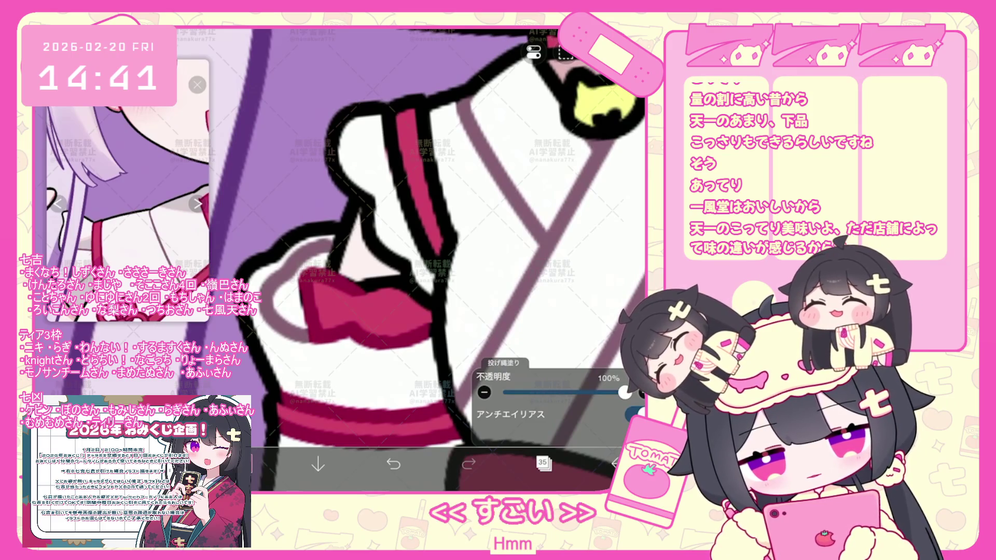
scroll(436, 258, up, 2)
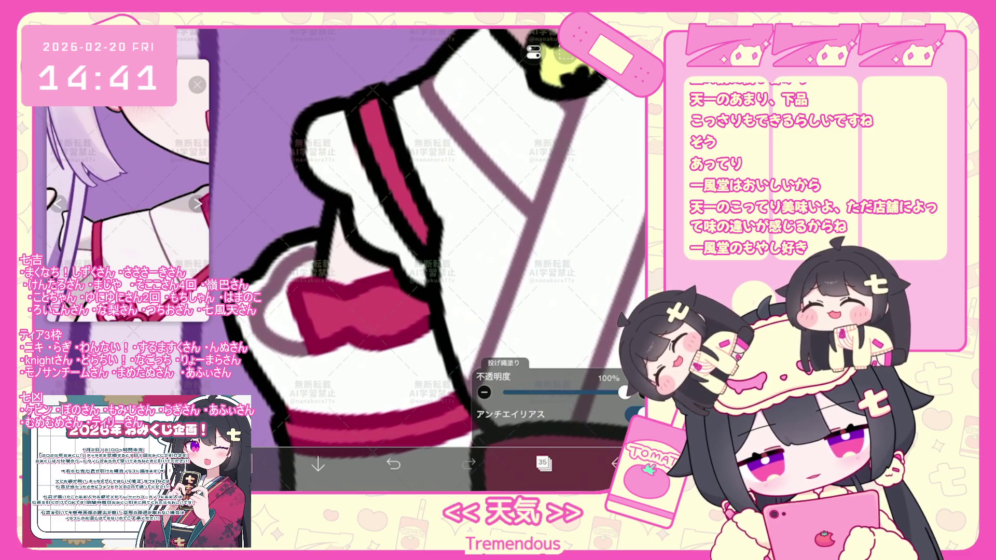
scroll(355, 260, down, 2)
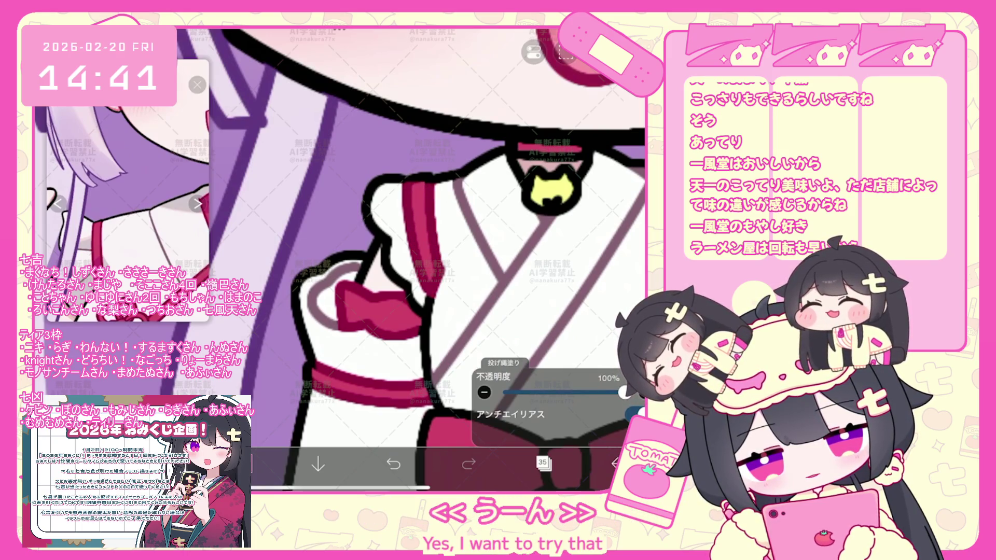
scroll(341, 260, right, 3)
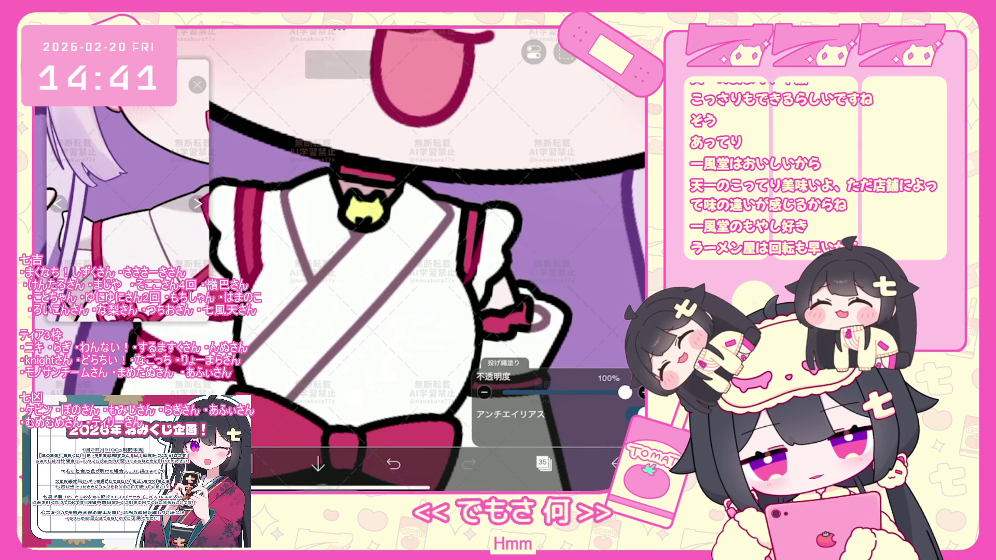
scroll(411, 260, up, 3)
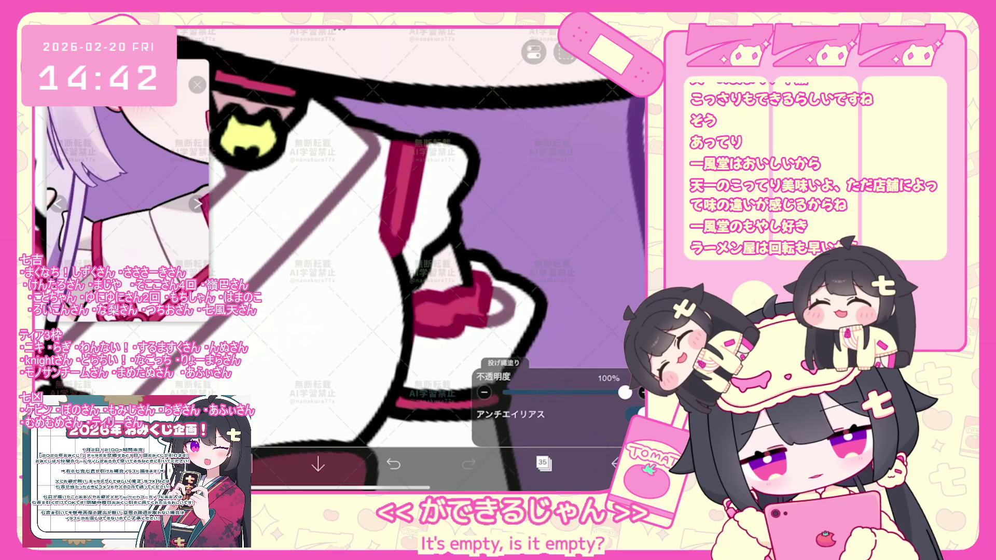
scroll(339, 257, down, 3)
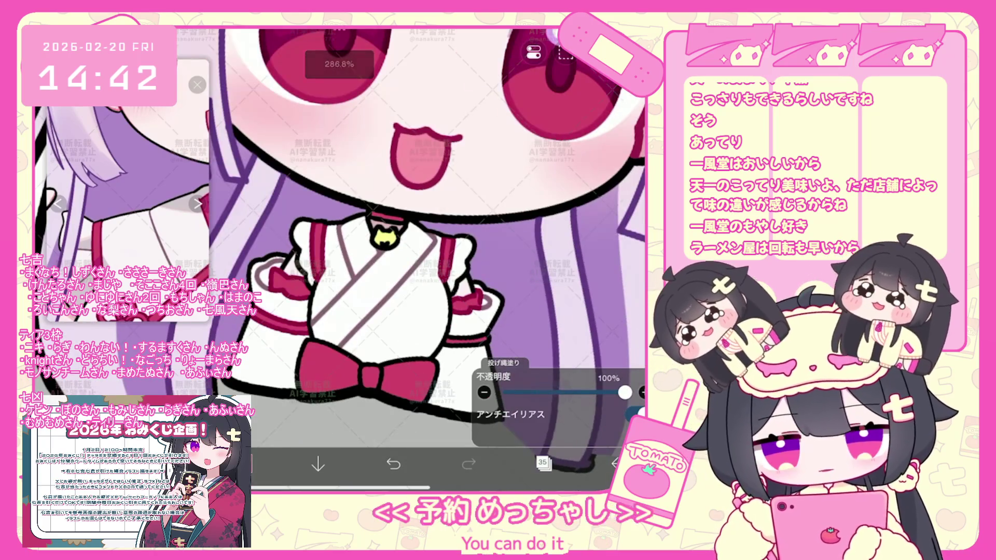
scroll(413, 257, up, 3)
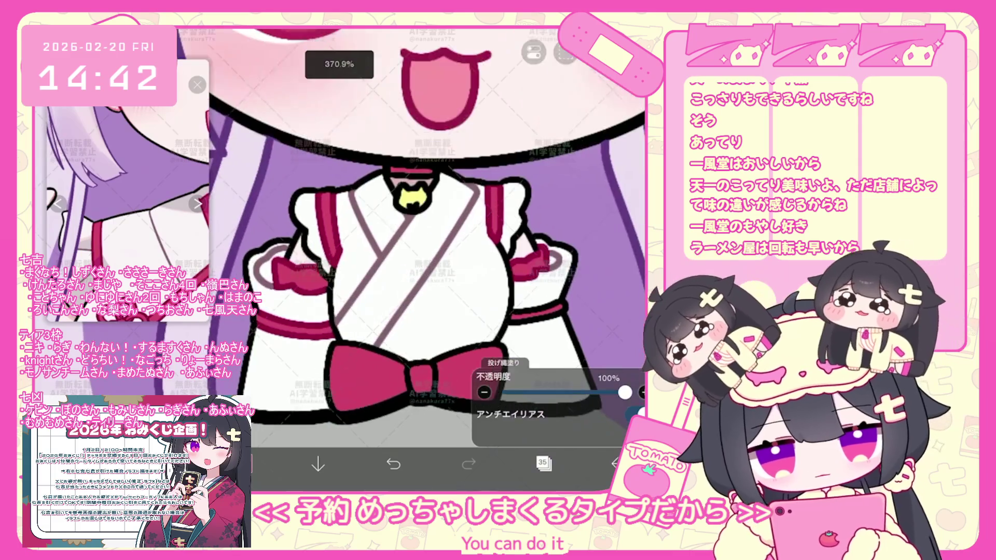
scroll(413, 257, up, 2)
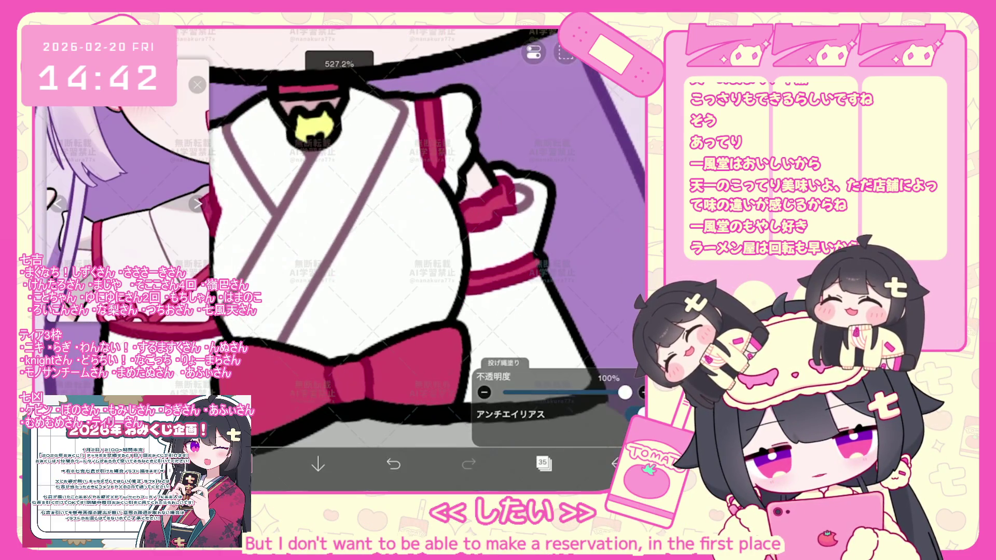
key(ctrl+z)
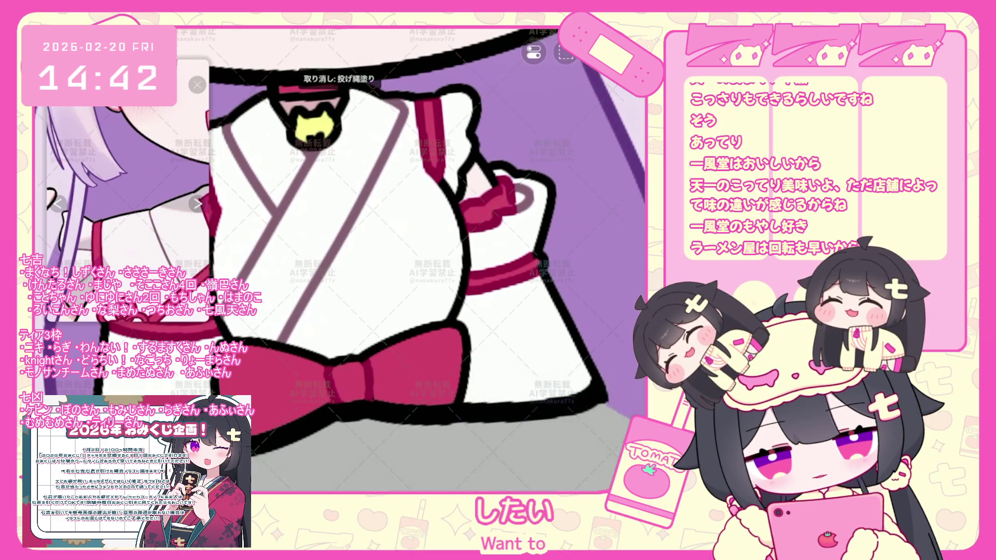
scroll(428, 257, down, 5)
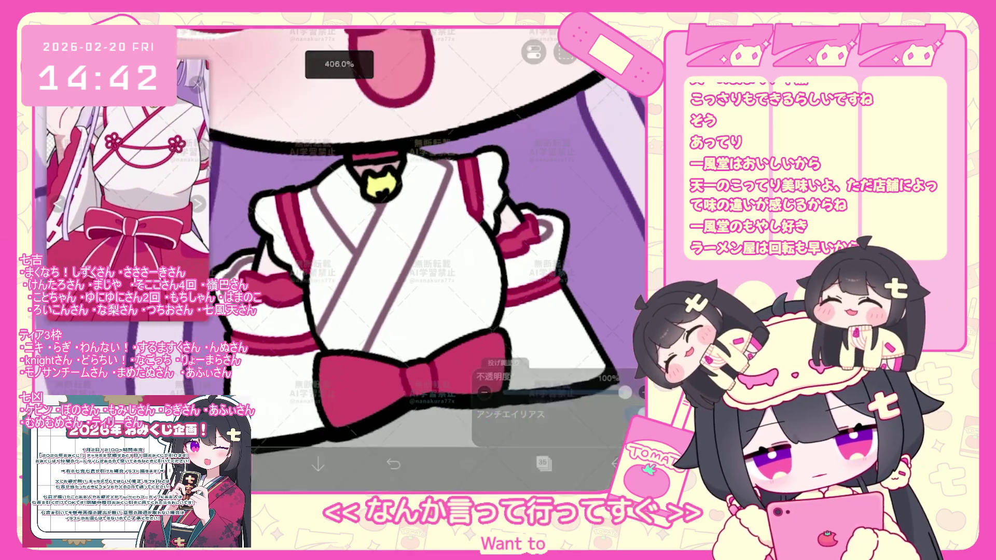
scroll(428, 219, down, 2)
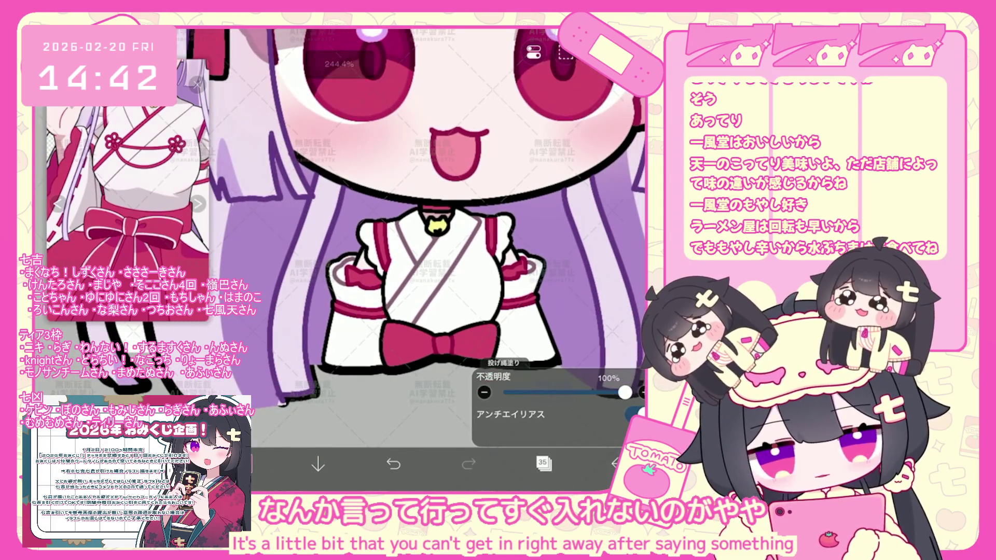
scroll(449, 260, down, 3)
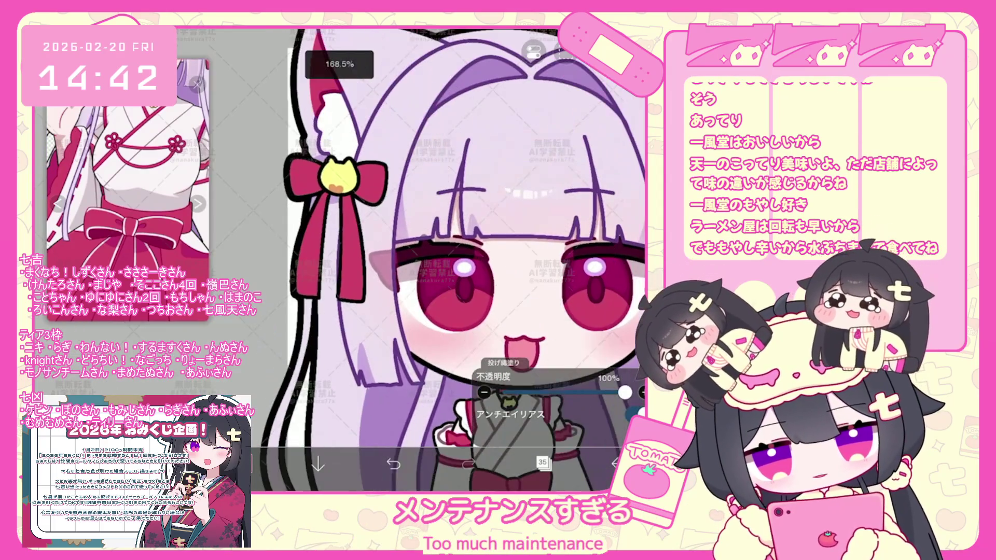
scroll(436, 258, up, 3)
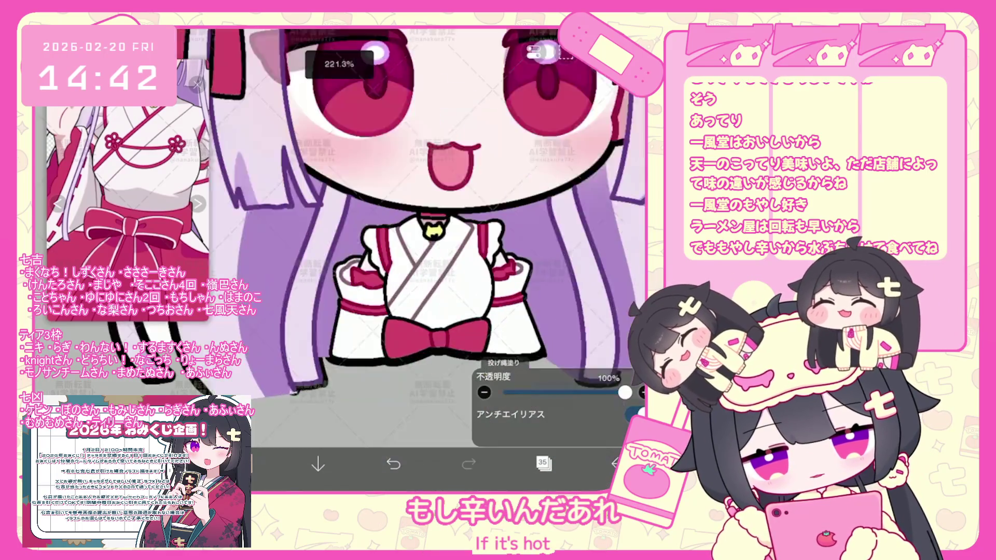
scroll(428, 233, up, 3)
scroll(429, 233, up, 2)
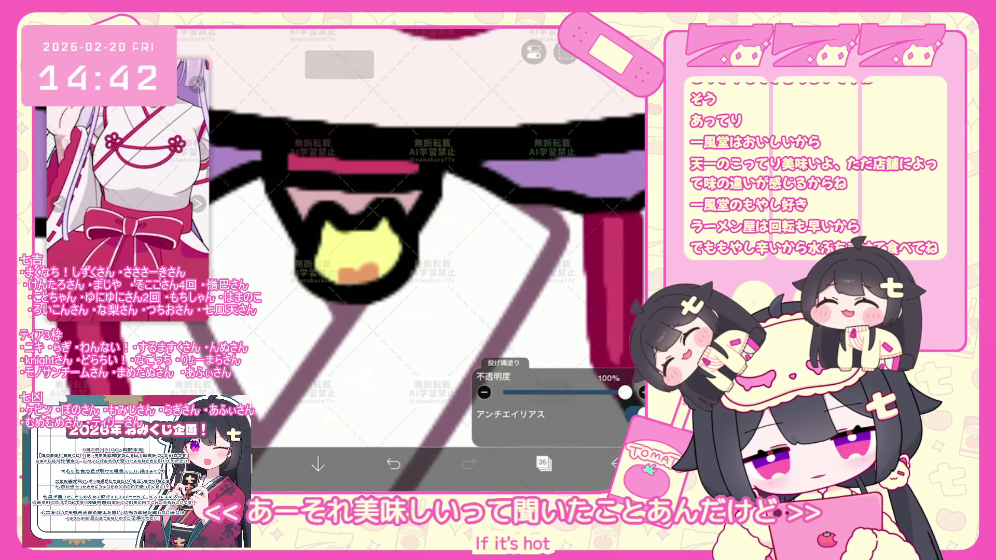
scroll(428, 257, down, 3)
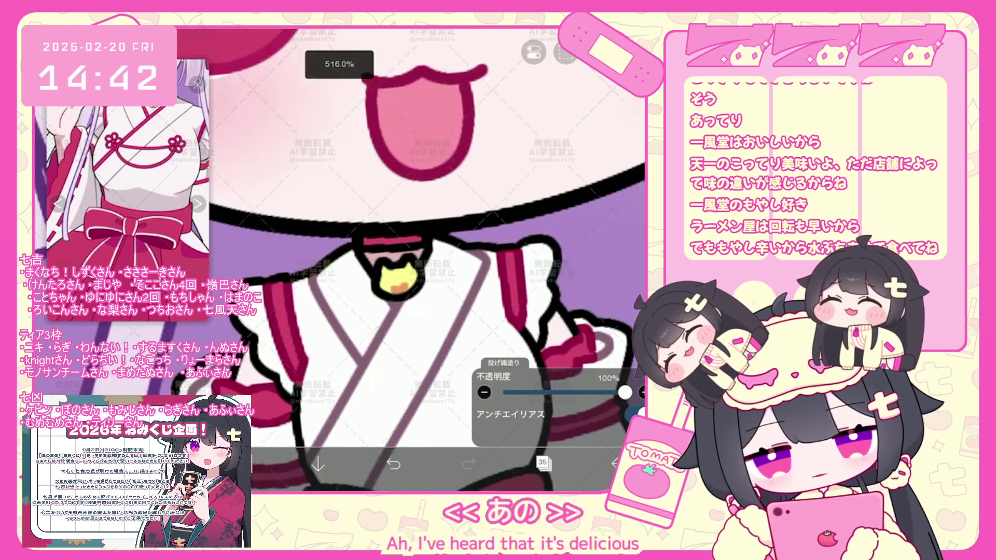
scroll(427, 257, down, 2)
scroll(429, 257, down, 1)
scroll(429, 258, down, 1)
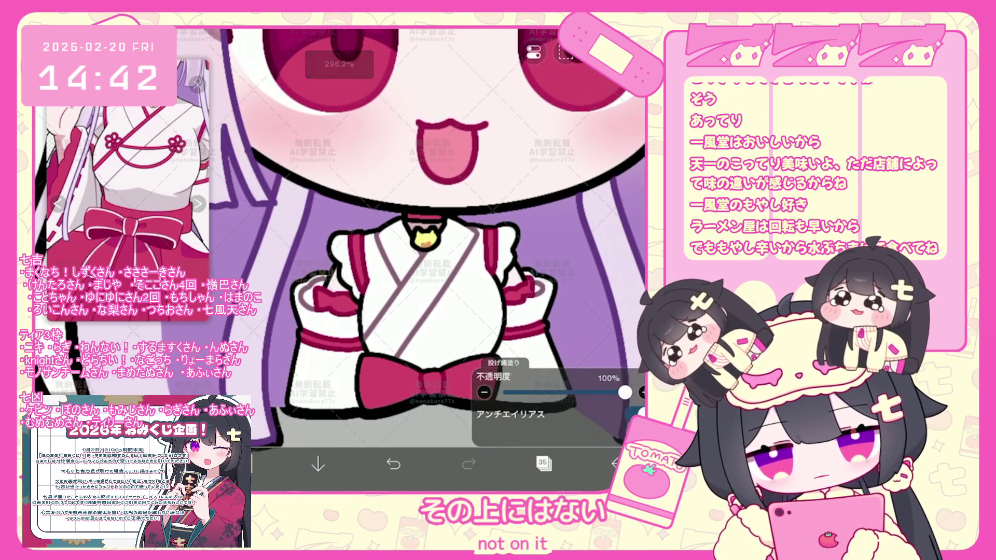
scroll(366, 264, up, 5)
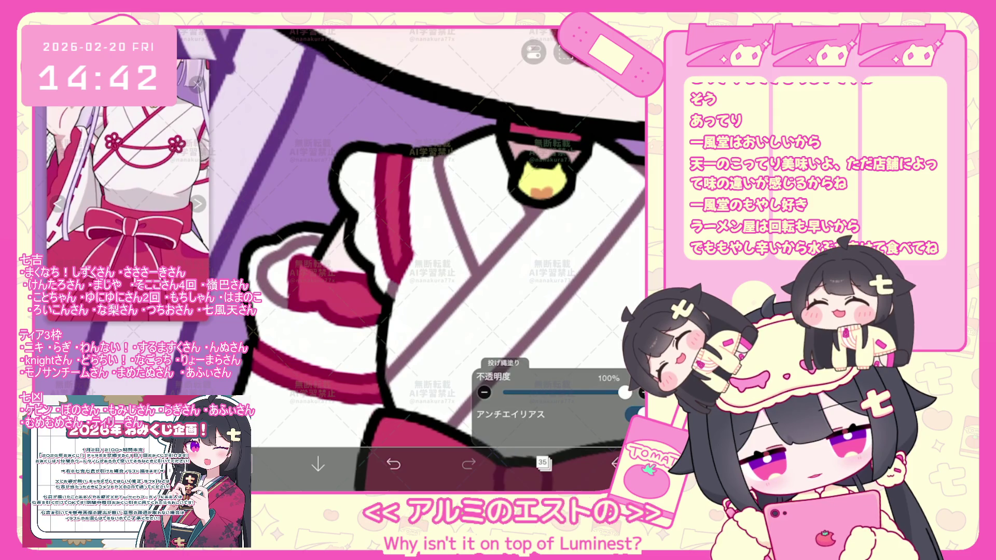
scroll(412, 258, down, 3)
scroll(412, 257, down, 1)
scroll(366, 265, up, 1)
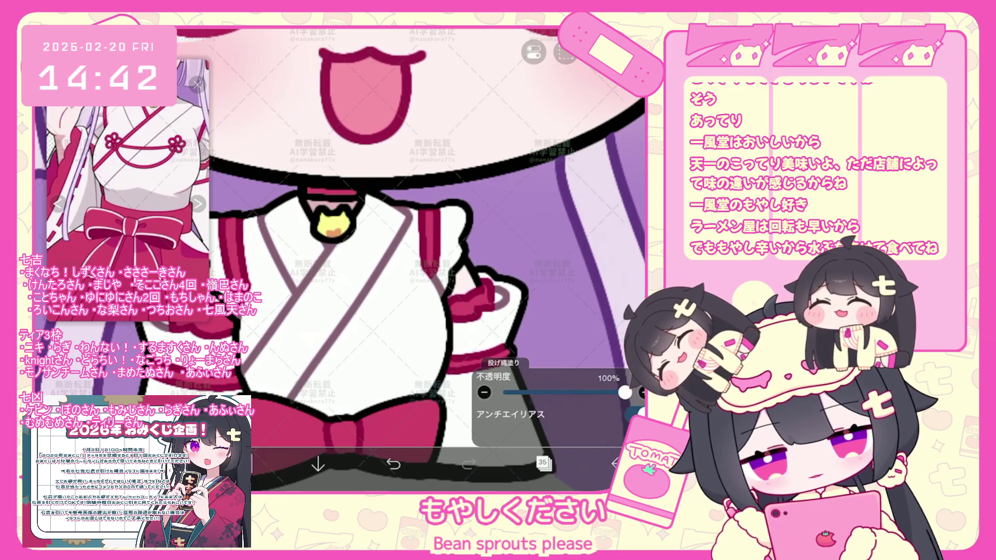
scroll(412, 257, down, 3)
scroll(412, 257, down, 2)
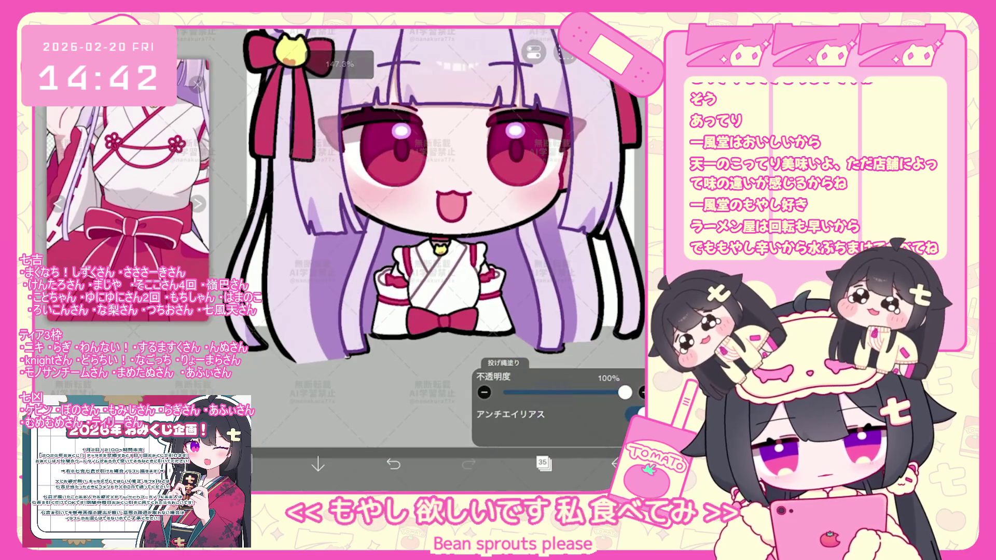
Step: Add a new blank layer 36 from the Layer panel
click(543, 464)
click(354, 432)
click(366, 333)
Step: Choose the Pen (Hard) brush at 63 px for drawing
click(543, 464)
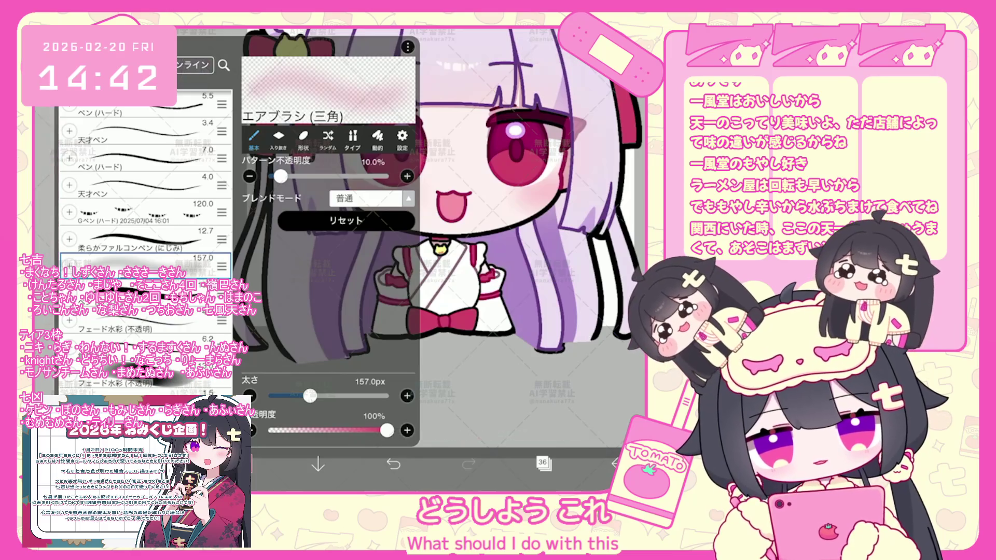
scroll(144, 187, up, 3)
click(144, 257)
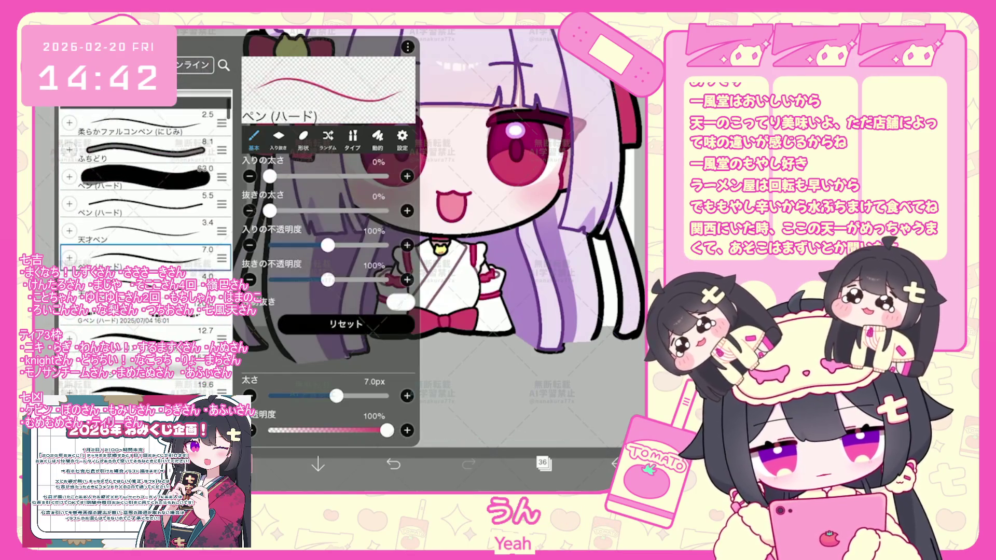
click(144, 175)
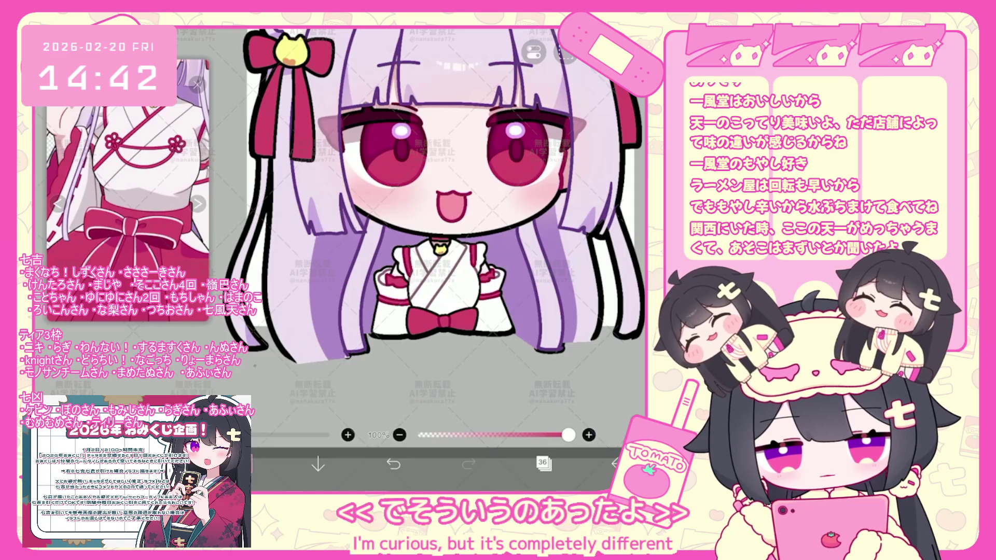
scroll(443, 256, up, 5)
scroll(421, 261, up, 3)
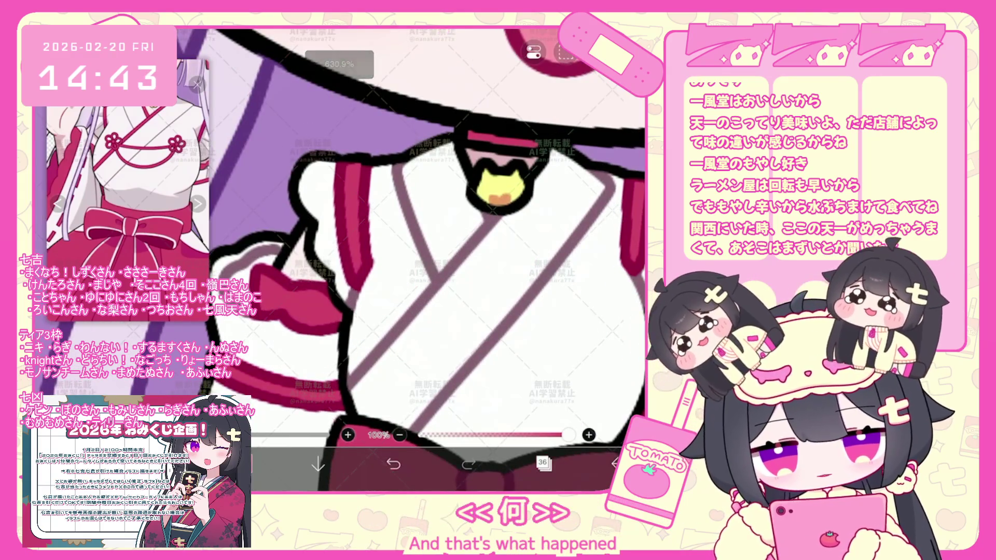
Step: Draw the left and right red flower-knot ornaments on the kimono chest, undoing a stray stroke
drag(420, 271, 406, 290)
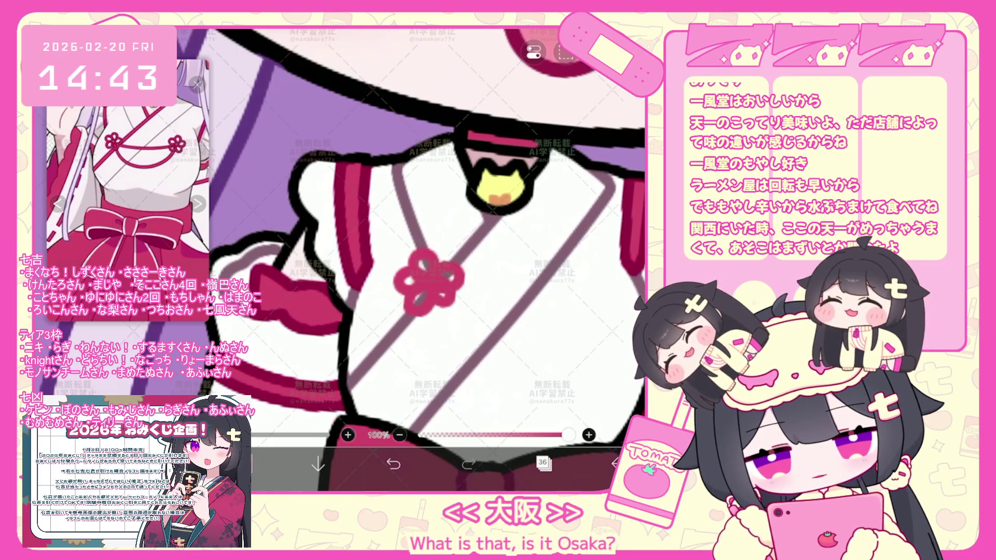
scroll(460, 279, down, 2)
mouse_move(485, 265)
mouse_down()
mouse_move(492, 274)
mouse_move(476, 263)
mouse_move(486, 300)
mouse_up()
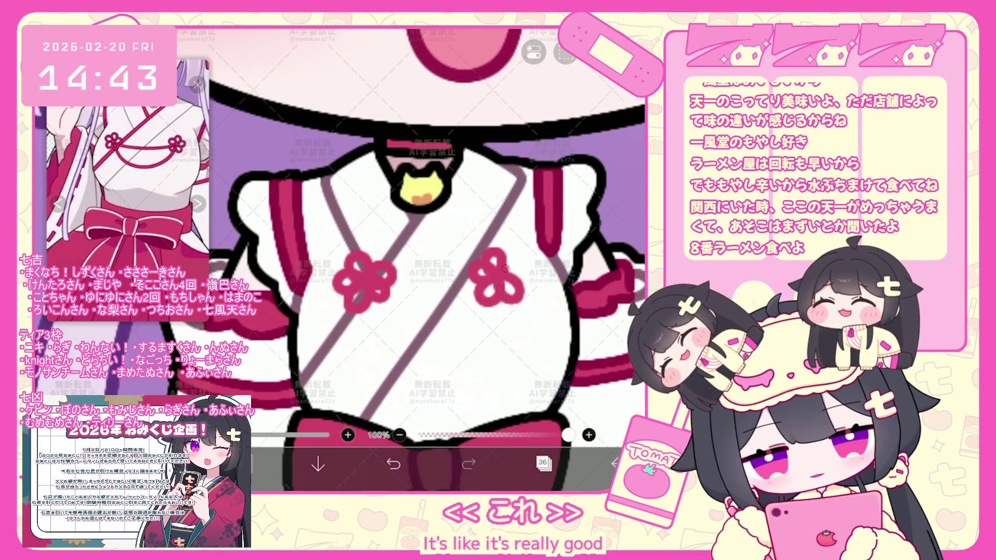
key(ctrl+z)
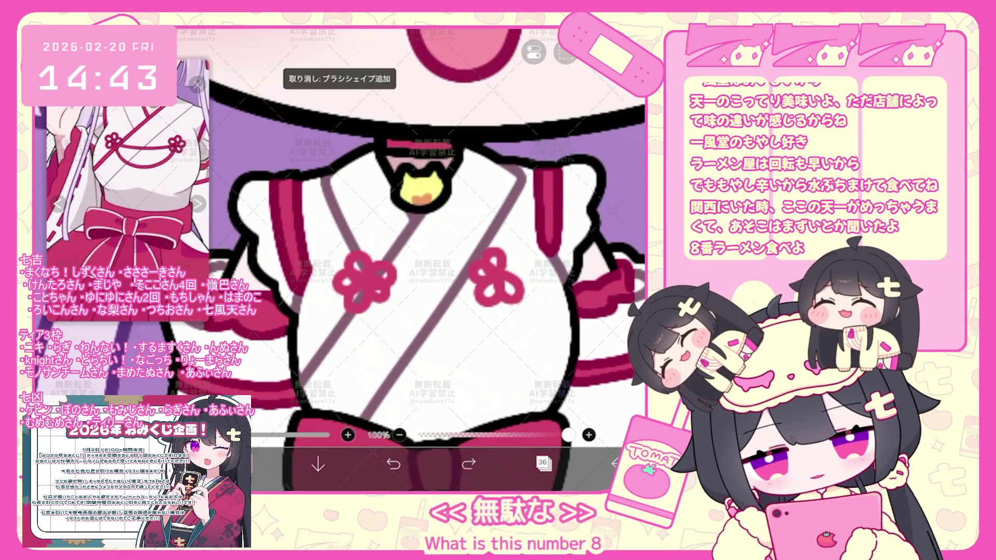
drag(512, 261, 529, 278)
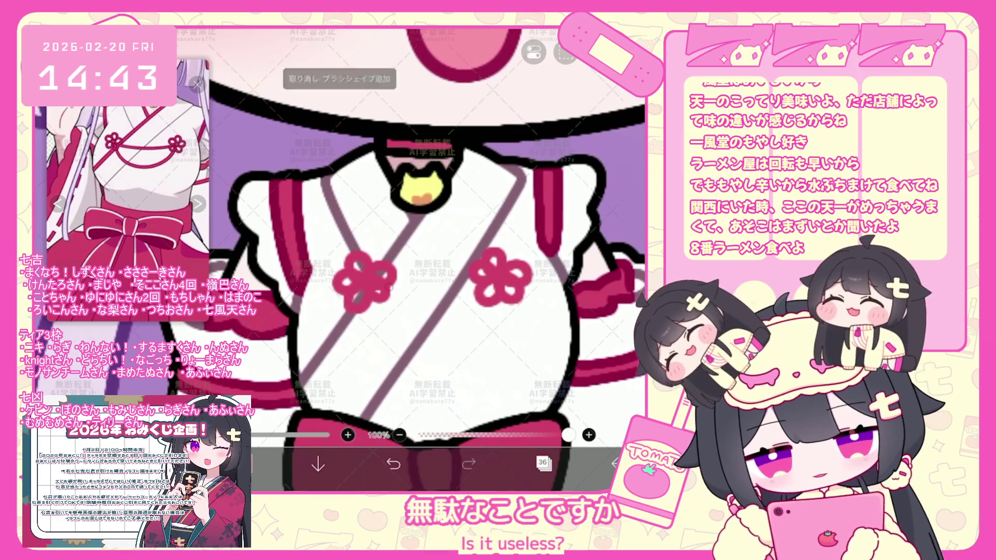
Step: Draw a gently curving red cord joining the two flower knots, undoing the over-sagging stroke
drag(385, 289, 478, 282)
drag(365, 295, 498, 291)
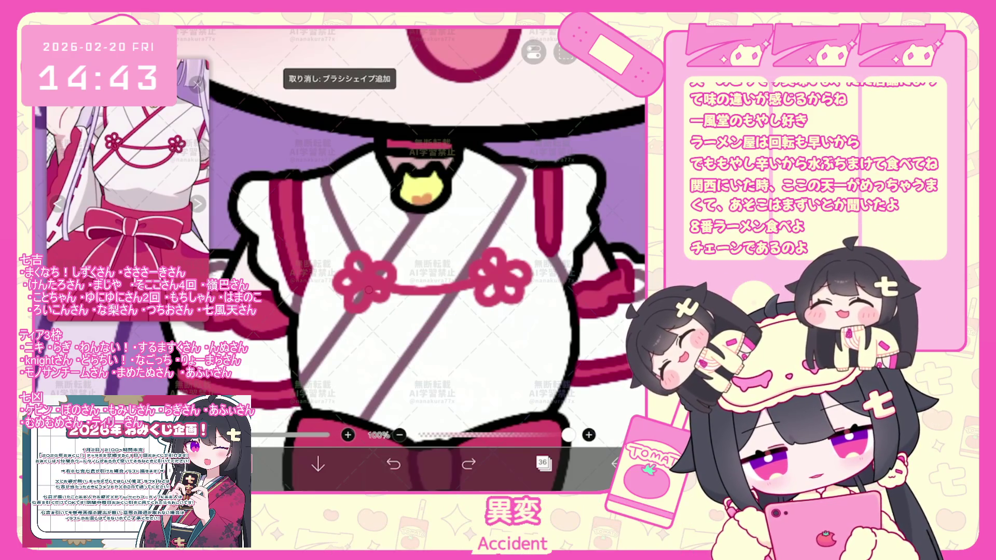
drag(354, 281, 502, 280)
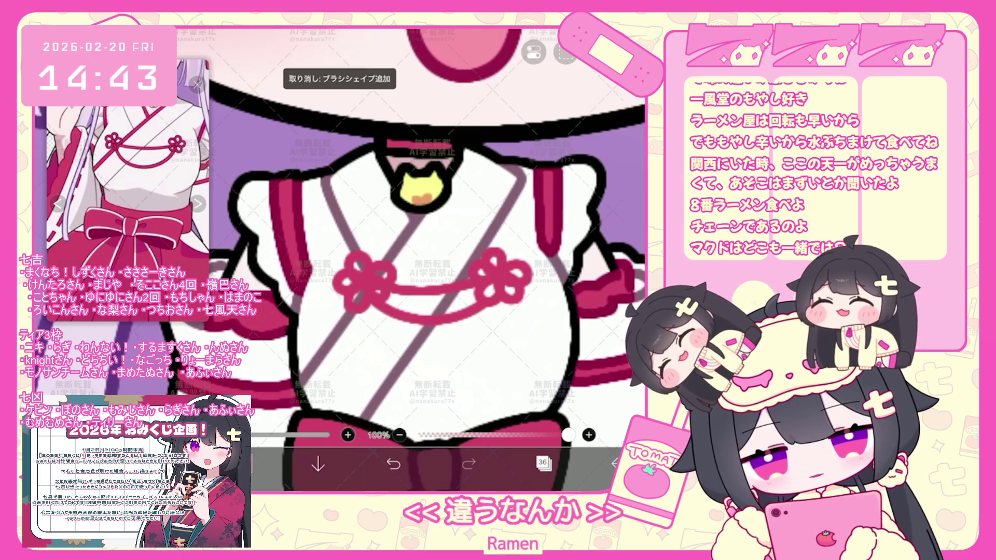
drag(366, 296, 479, 313)
key(ctrl+z)
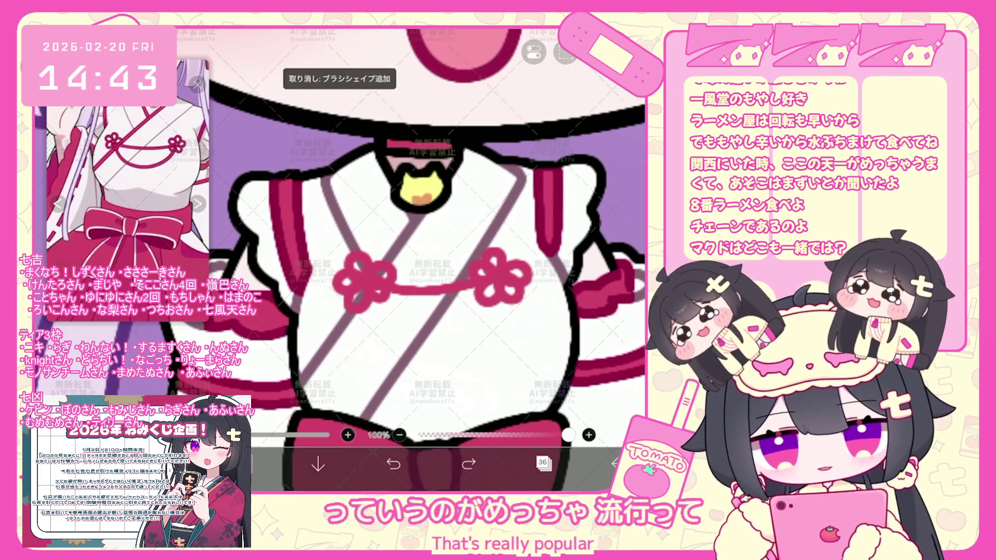
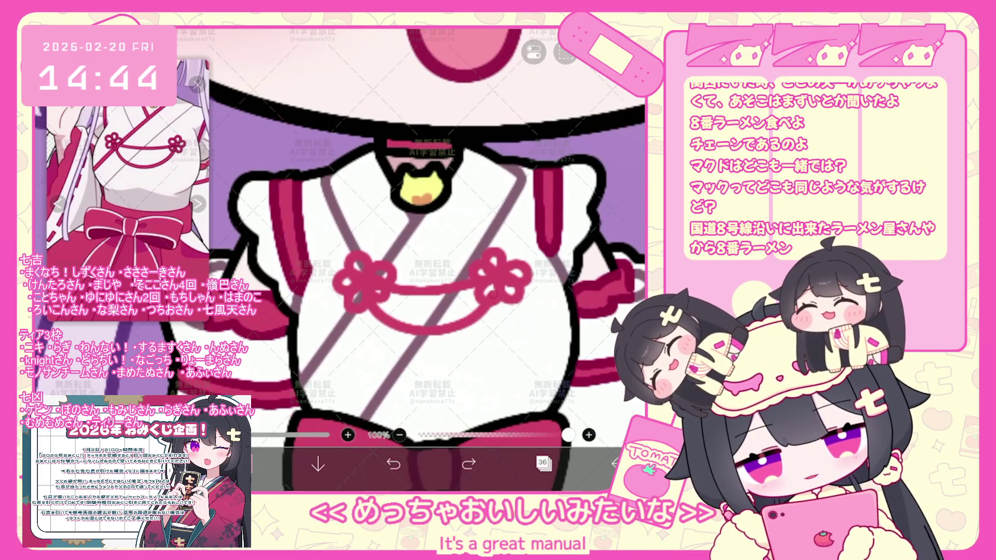
Step: Revert the red chest cord by two brush shapes and nudge the ribbon slightly left and down
key(ctrl+z)
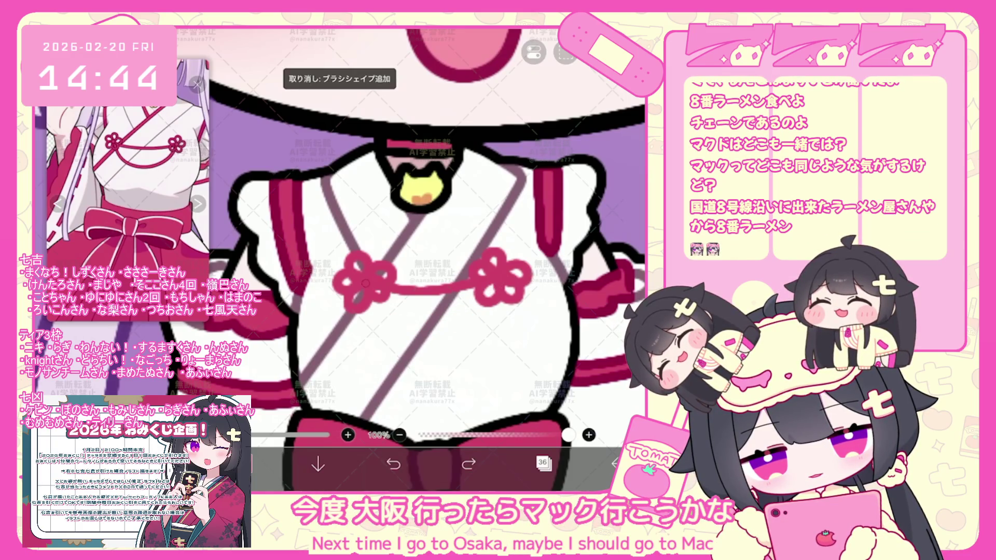
key(ctrl+z)
scroll(420, 233, down, 5)
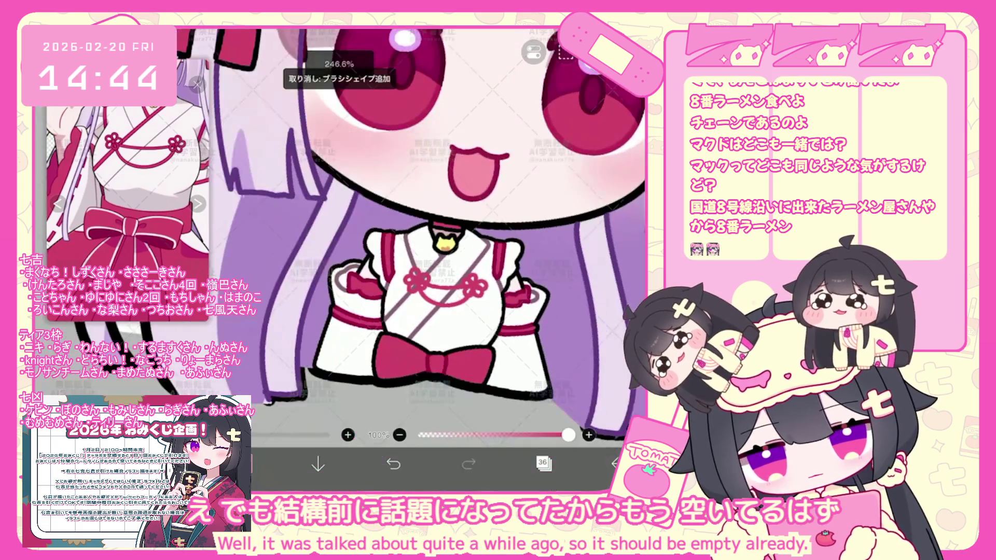
scroll(421, 234, down, 2)
scroll(420, 234, down, 2)
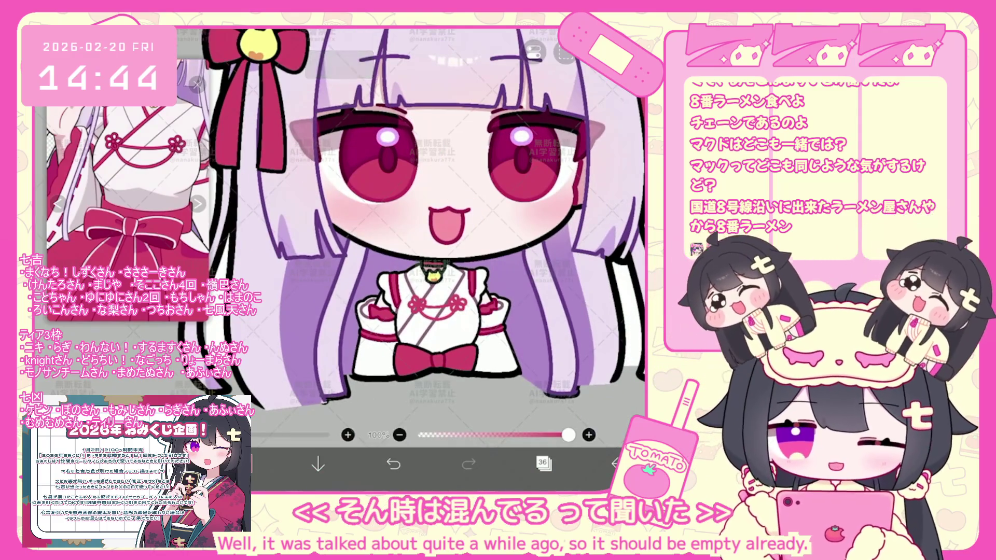
scroll(428, 233, up, 2)
scroll(428, 234, up, 2)
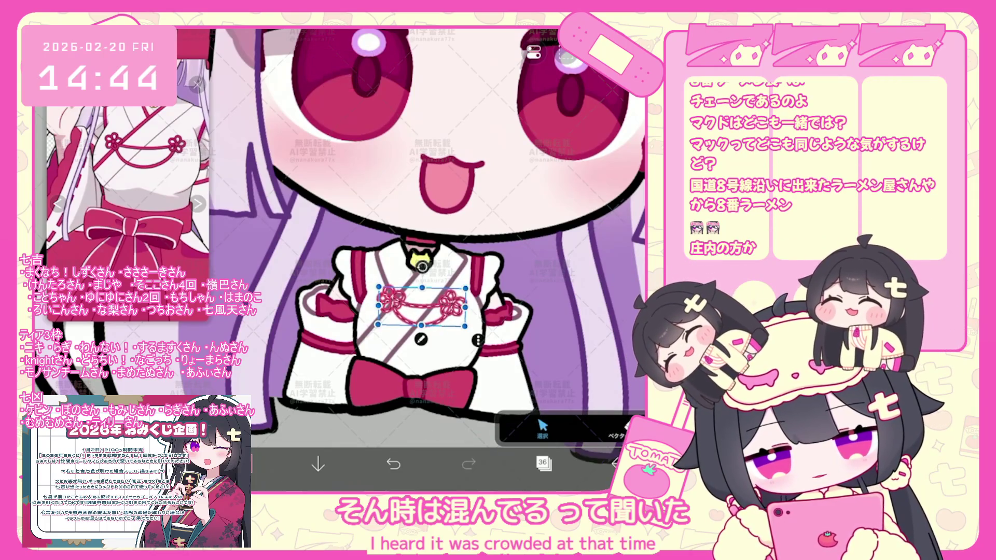
scroll(412, 296, up, 2)
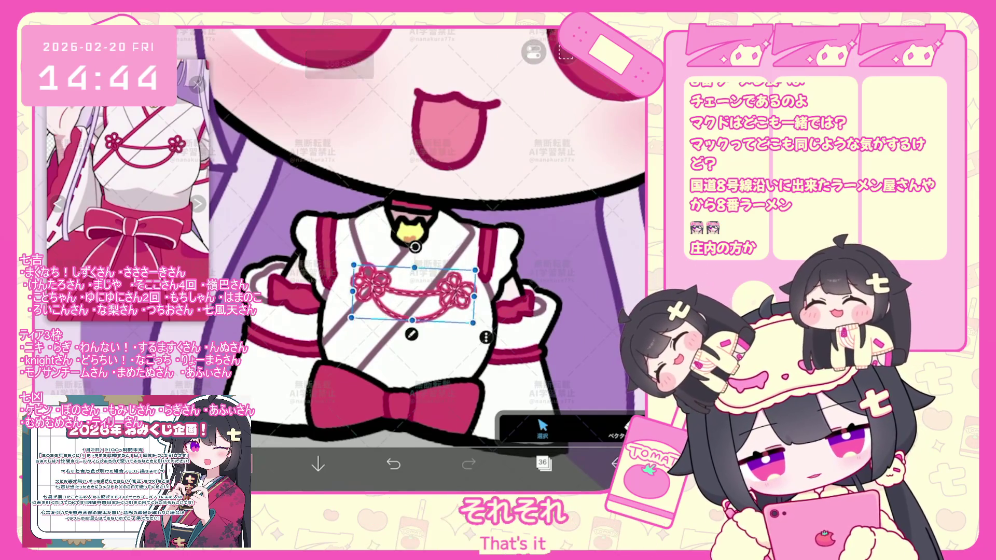
drag(413, 294, 407, 297)
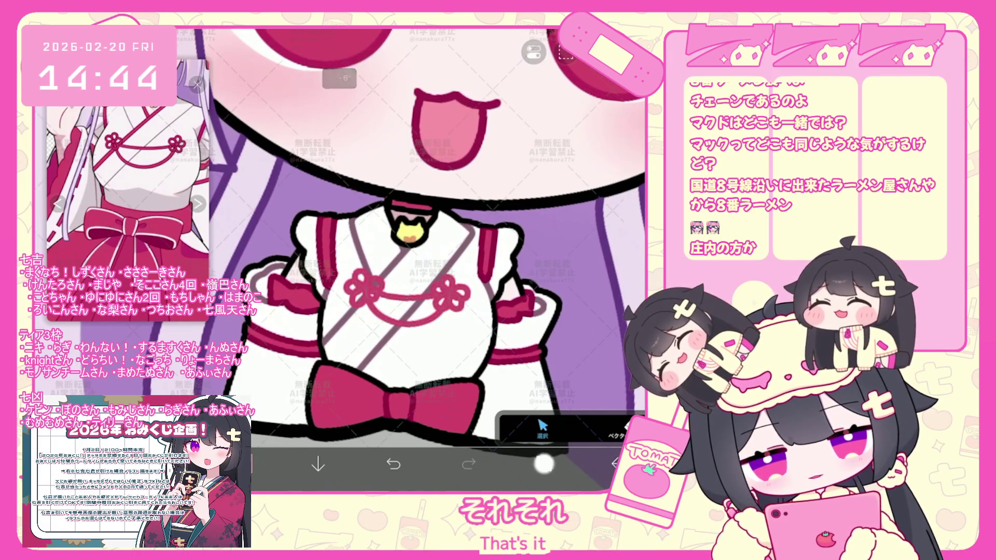
click(543, 464)
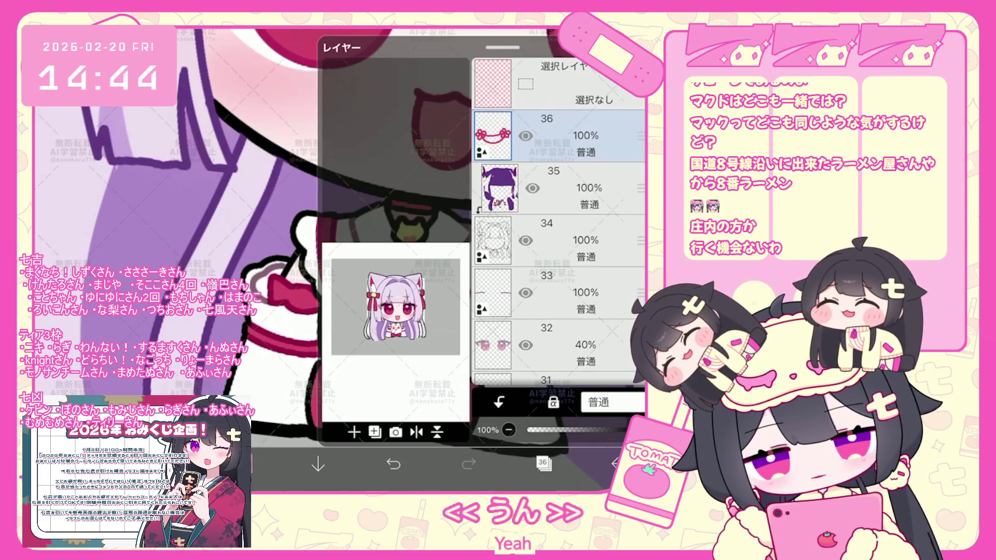
scroll(558, 221, down, 5)
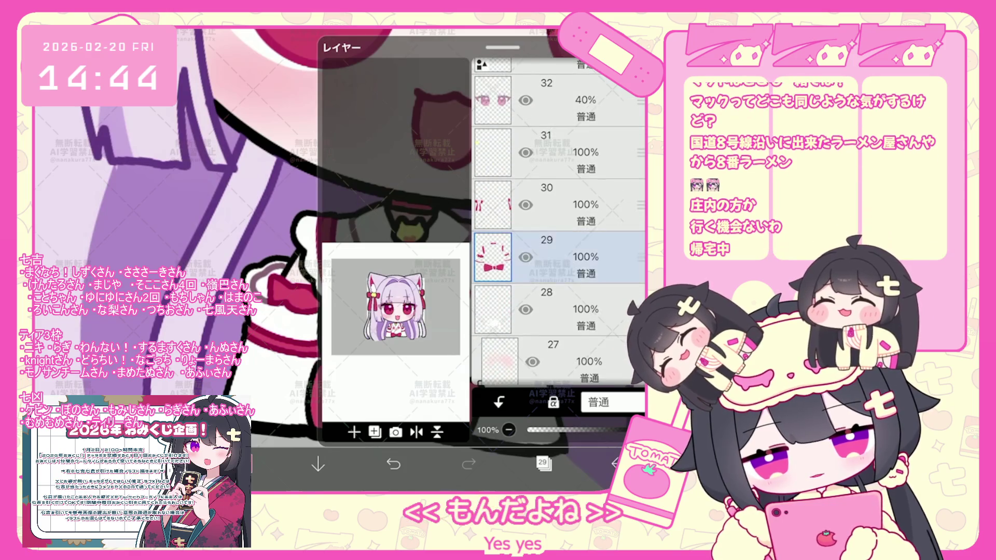
Step: Switch to layer 30 and glance at the colour and brush panels
click(559, 220)
click(249, 465)
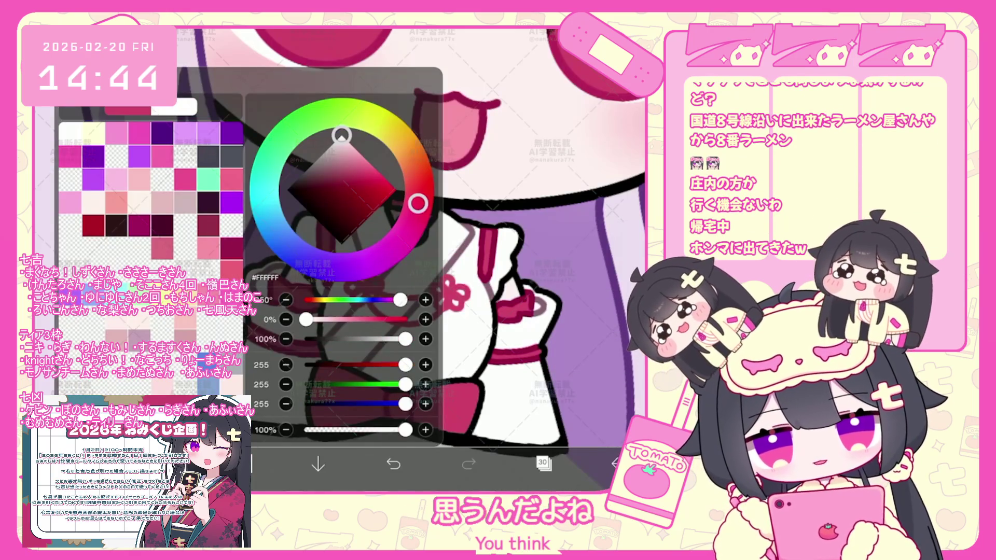
click(195, 465)
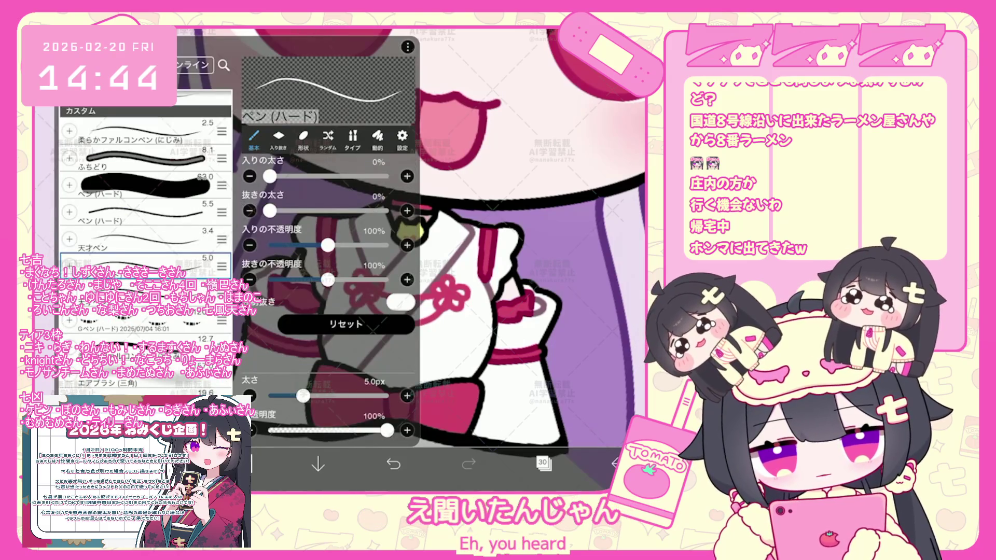
click(195, 465)
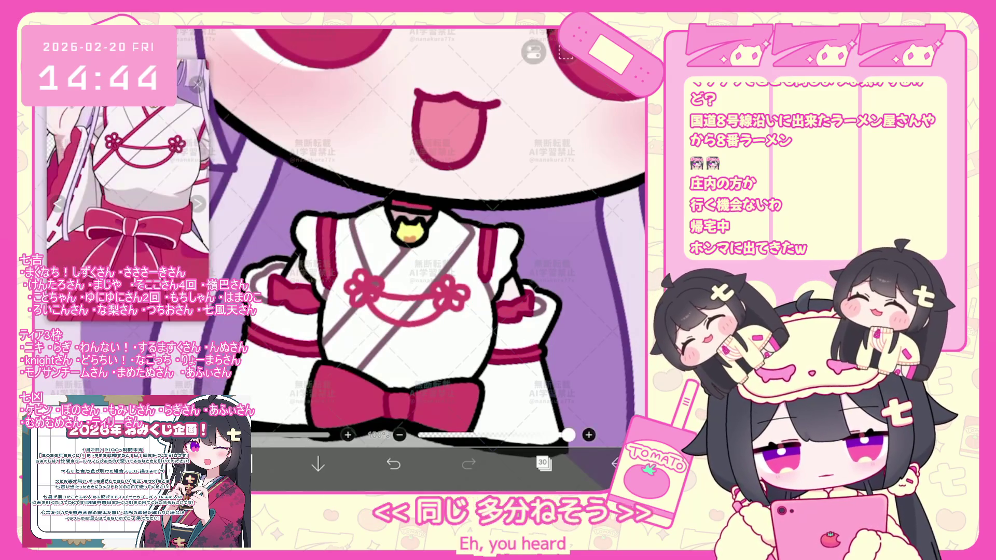
scroll(420, 256, up, 3)
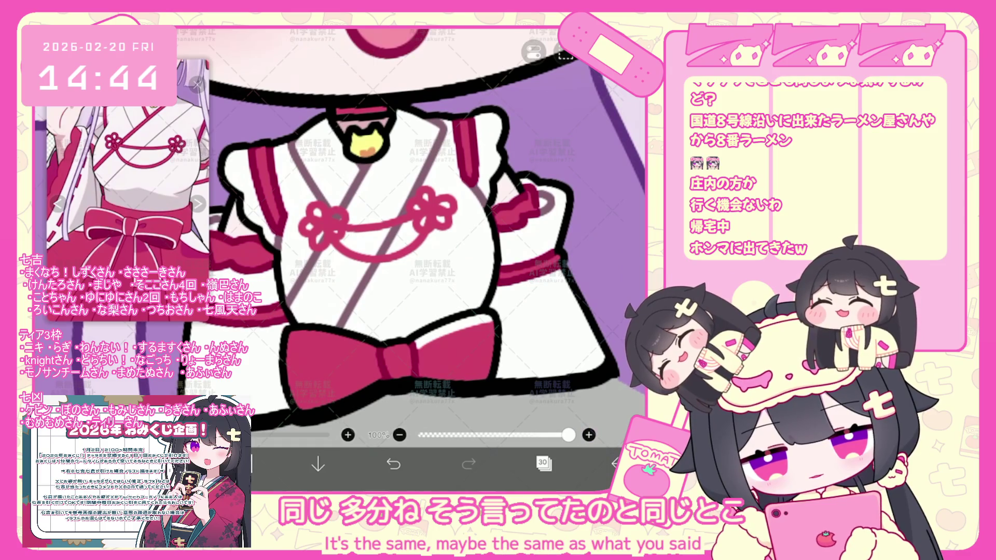
Step: Undo the last brush stroke and the small stray stroke near the chest bow
key(ctrl+z)
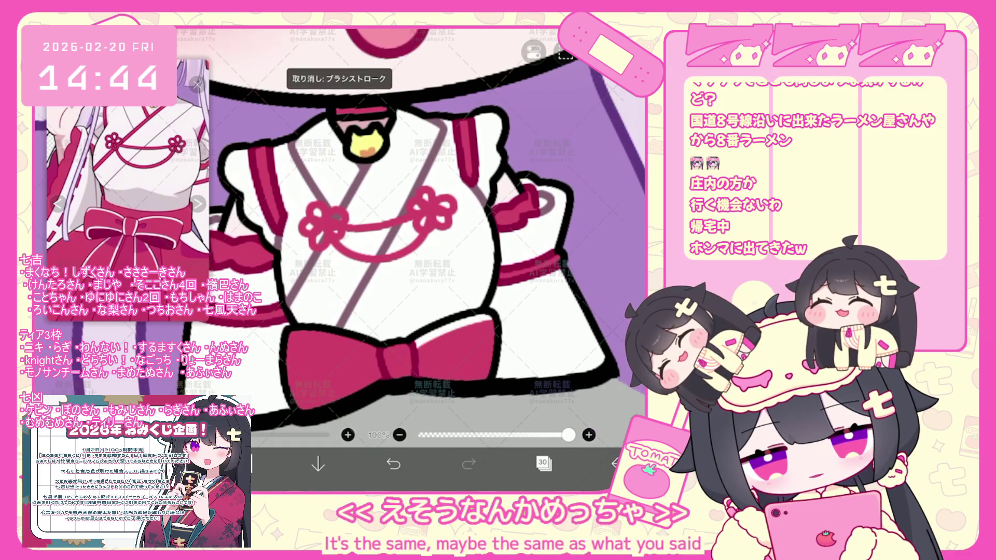
scroll(420, 256, down, 2)
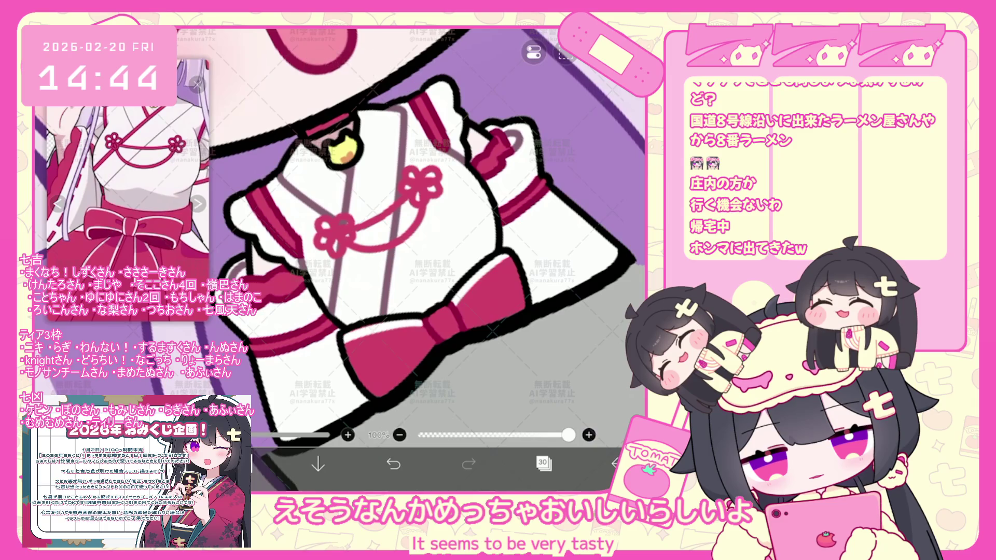
click(393, 465)
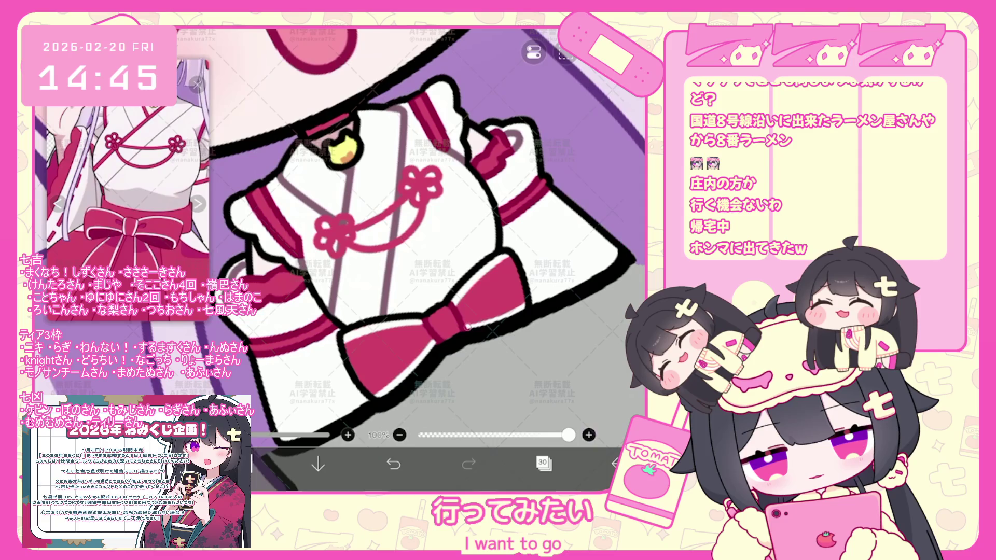
scroll(420, 257, up, 2)
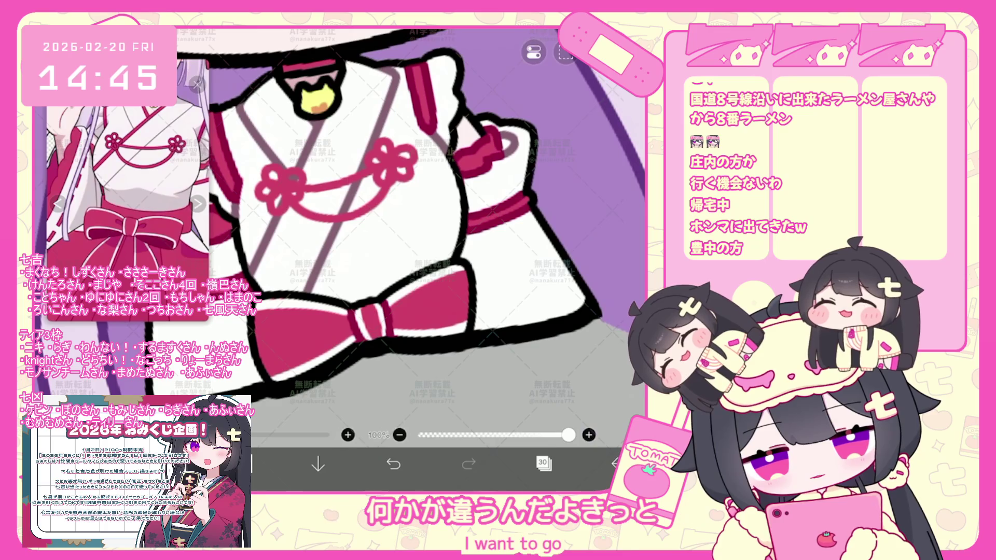
scroll(411, 218, down, 5)
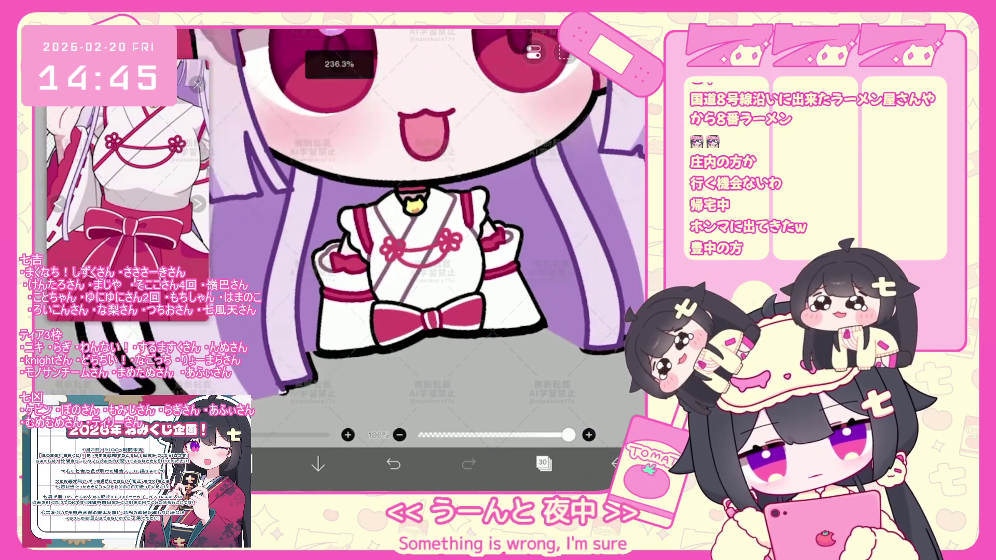
scroll(428, 211, down, 3)
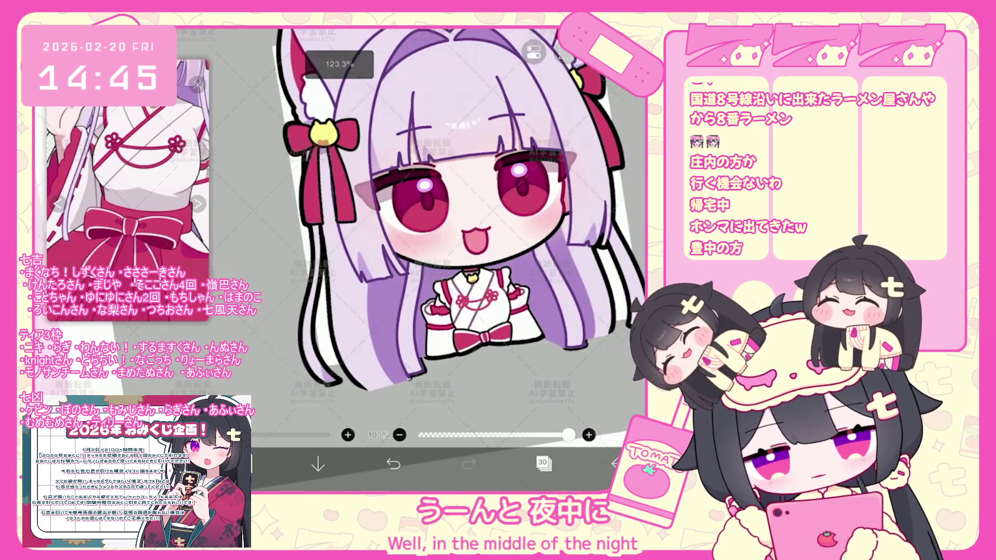
scroll(412, 225, up, 2)
scroll(413, 227, up, 2)
scroll(413, 226, up, 2)
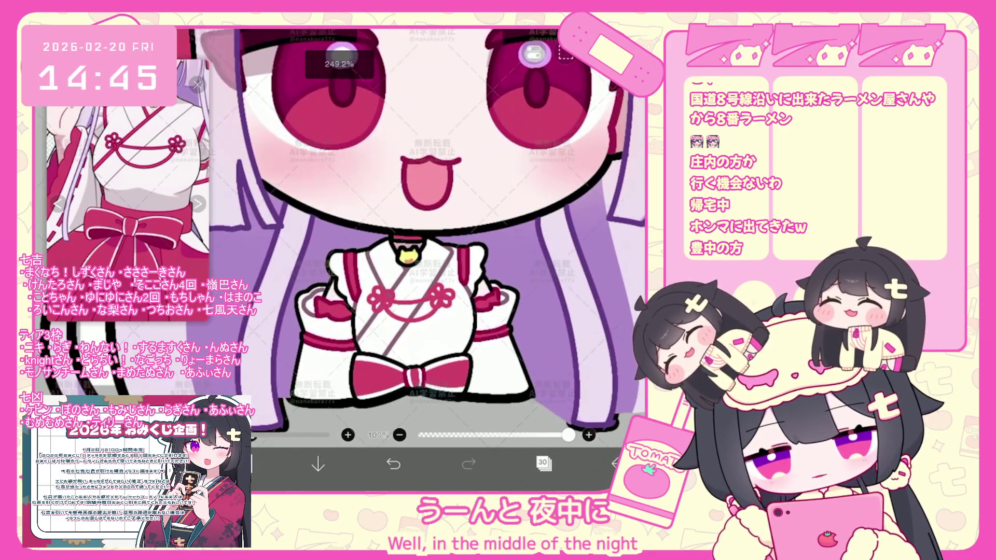
click(543, 464)
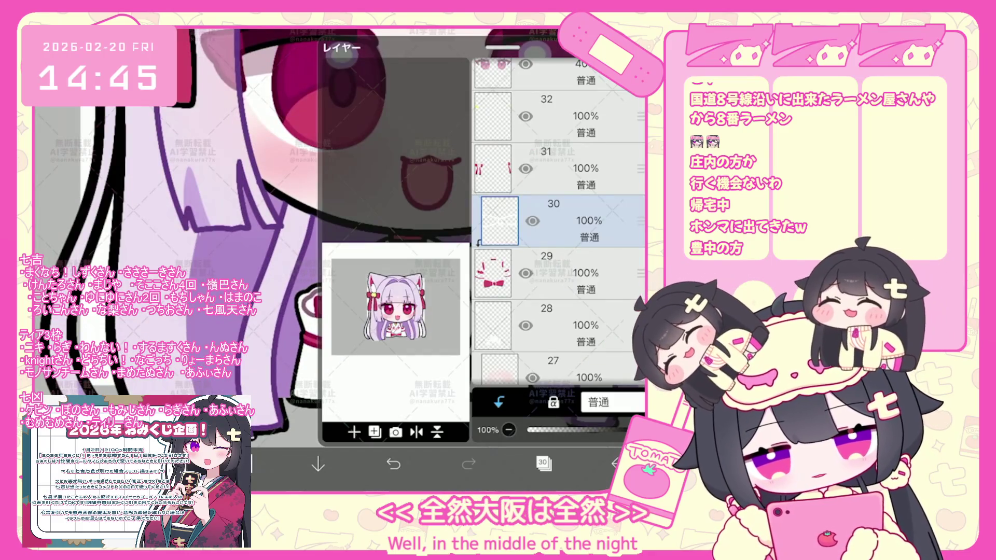
Step: Step through the layer list and settle on layer 29 as the working layer
click(576, 265)
click(575, 194)
click(577, 222)
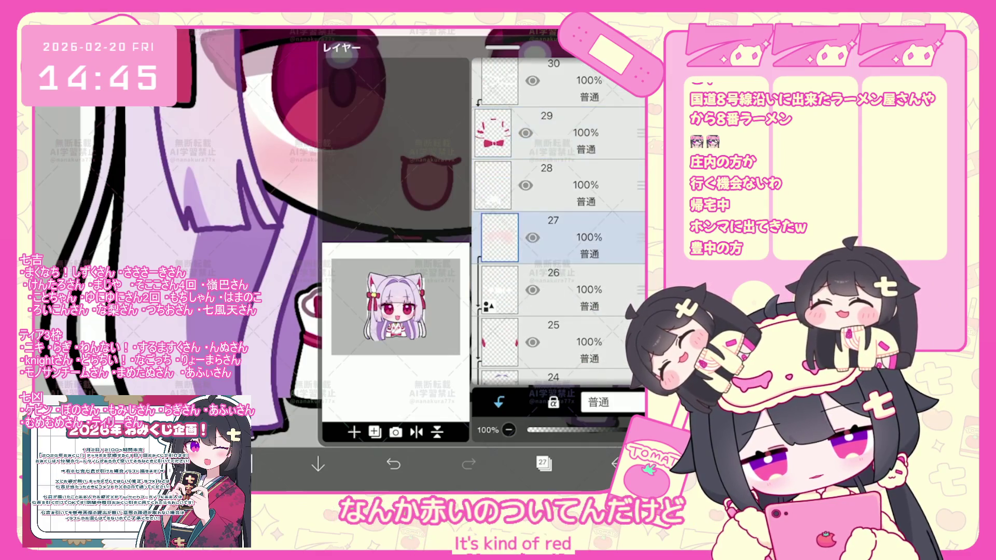
click(576, 200)
click(543, 464)
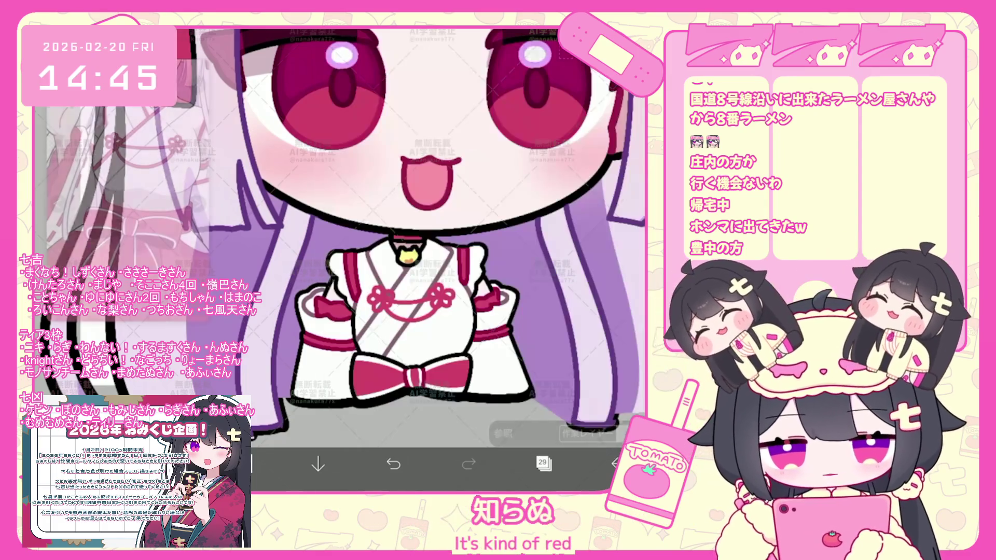
click(544, 465)
click(543, 464)
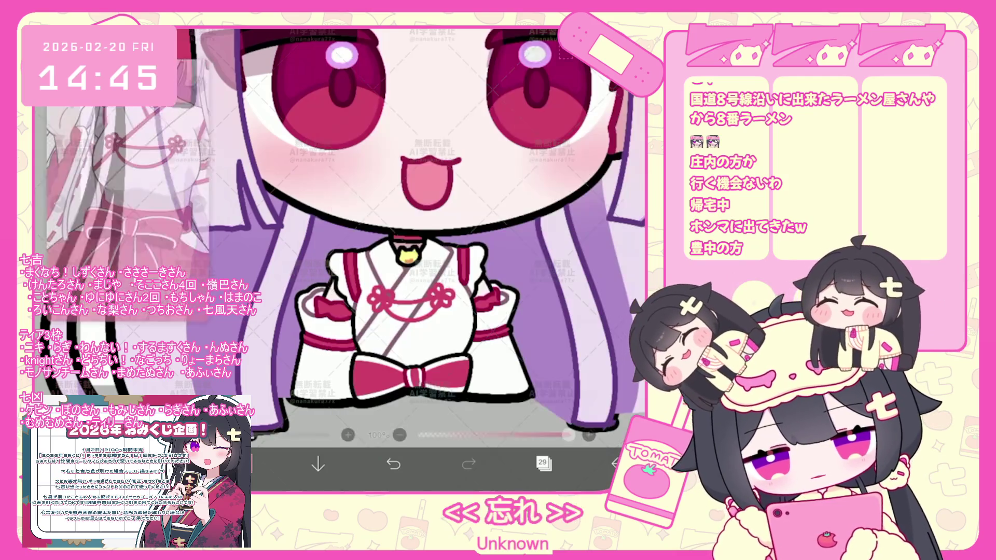
scroll(428, 234, up, 3)
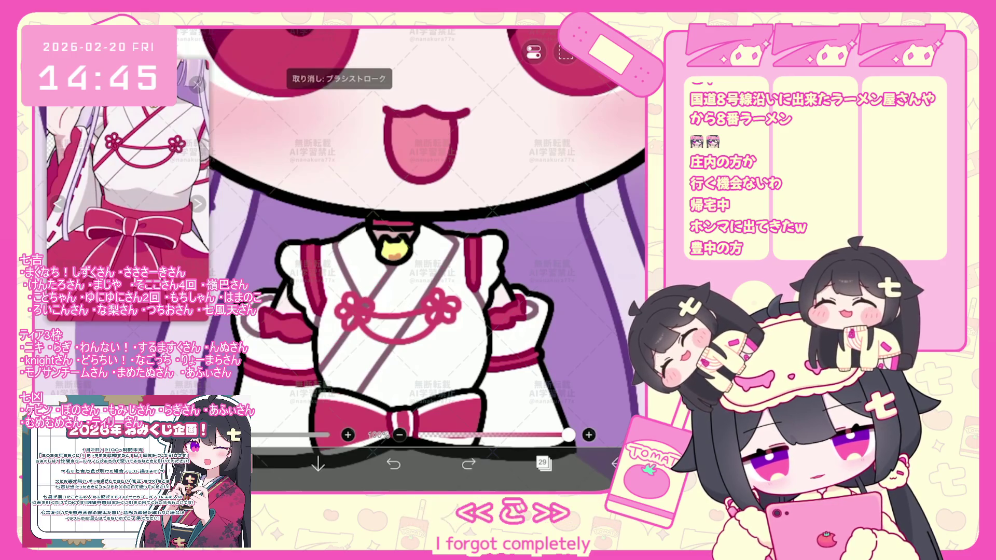
Step: Draw a small dark stroke near the collar, then undo it and several earlier brush strokes
drag(427, 234, 432, 263)
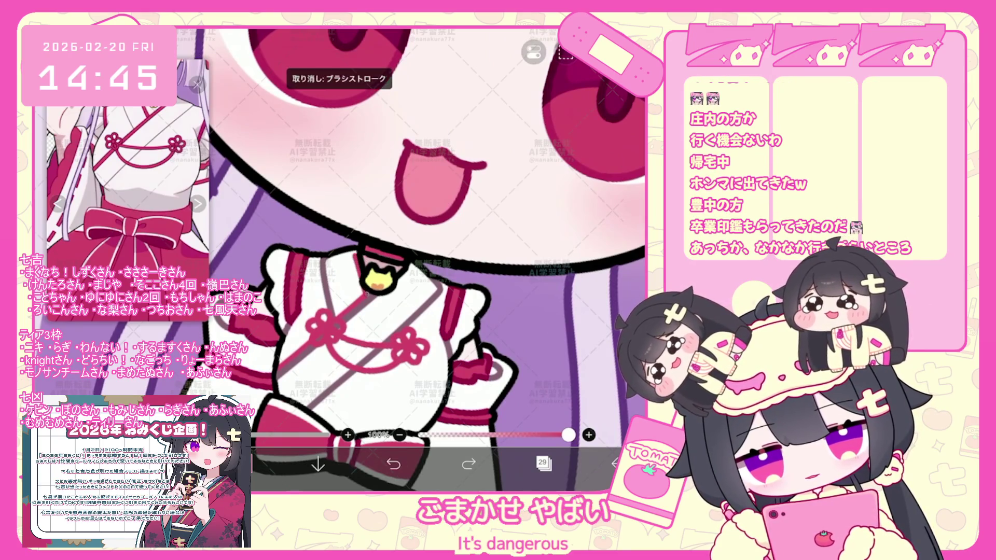
drag(358, 252, 364, 296)
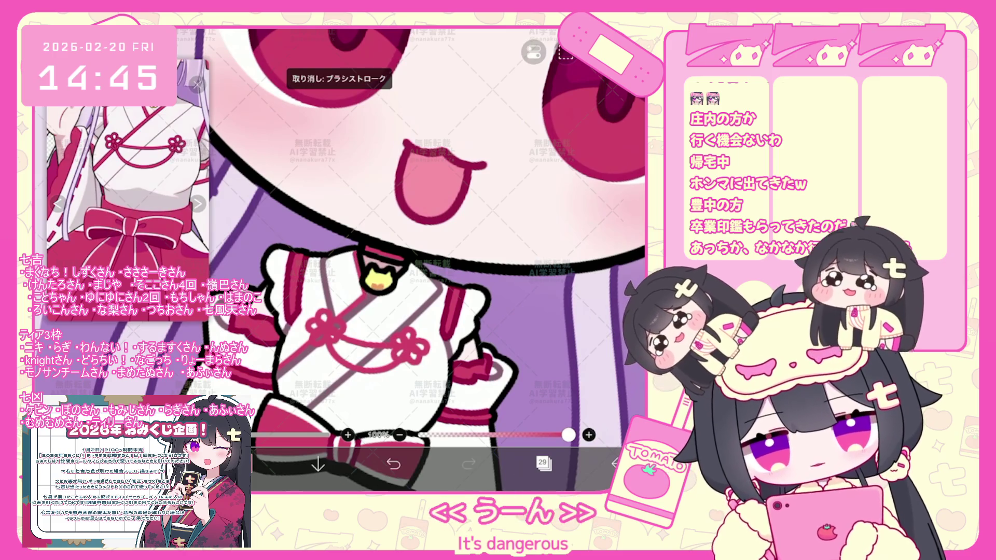
scroll(428, 258, down, 2)
scroll(428, 257, down, 3)
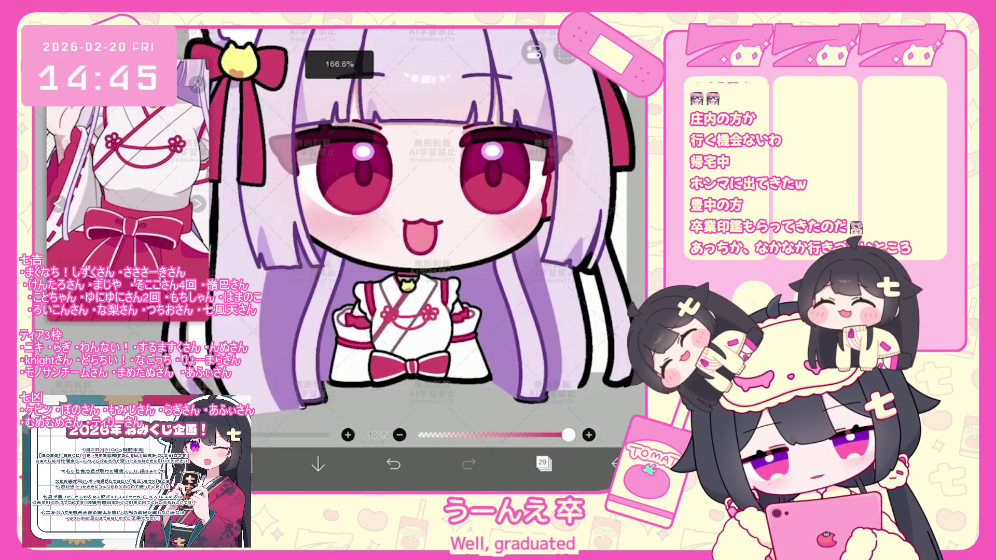
scroll(429, 257, up, 3)
key(ctrl+z)
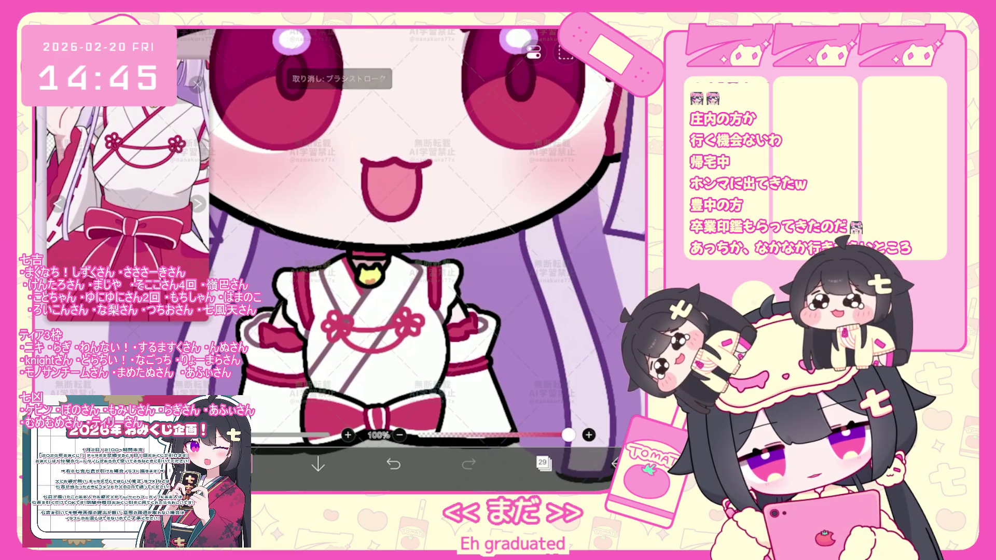
key(ctrl+z)
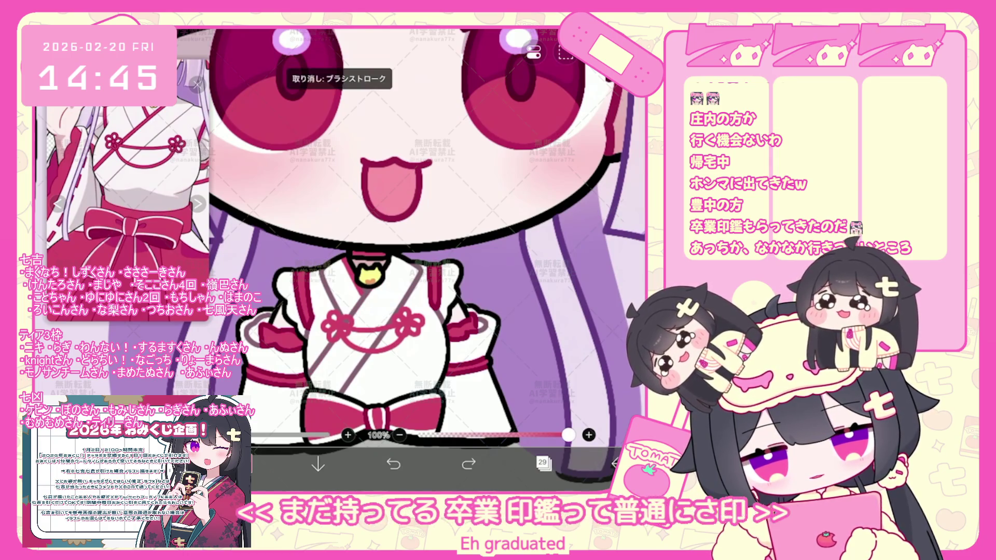
scroll(374, 312, up, 2)
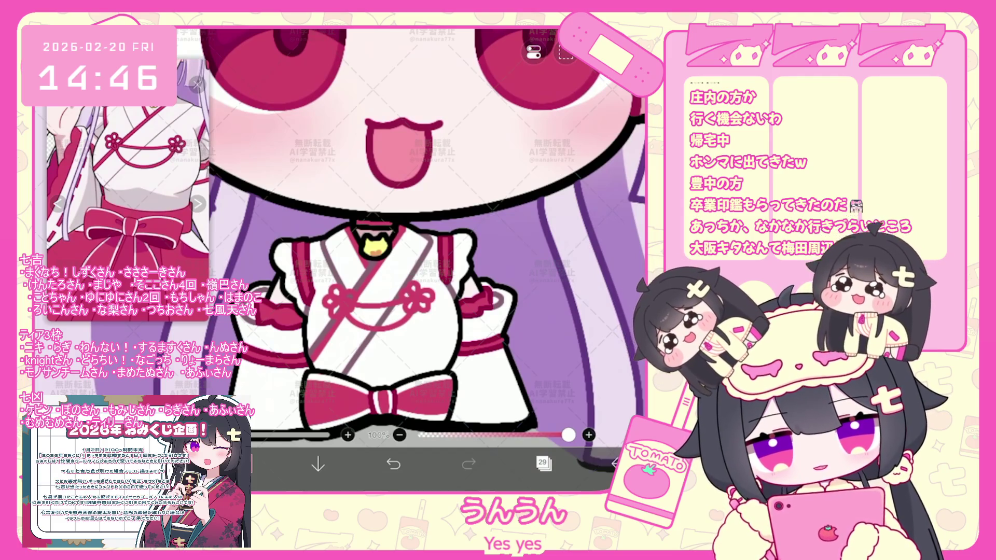
click(393, 464)
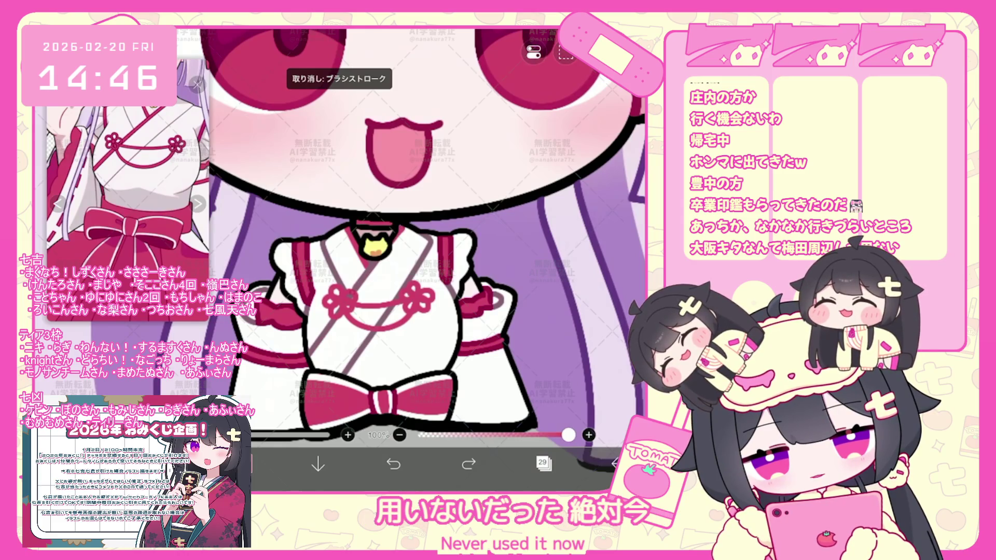
key(ctrl+z)
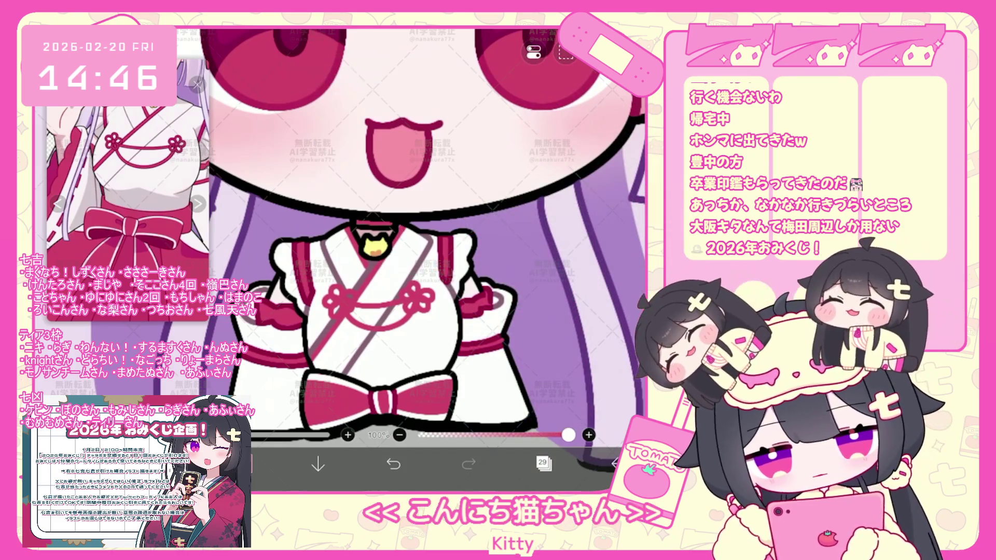
scroll(420, 249, down, 3)
scroll(459, 280, up, 5)
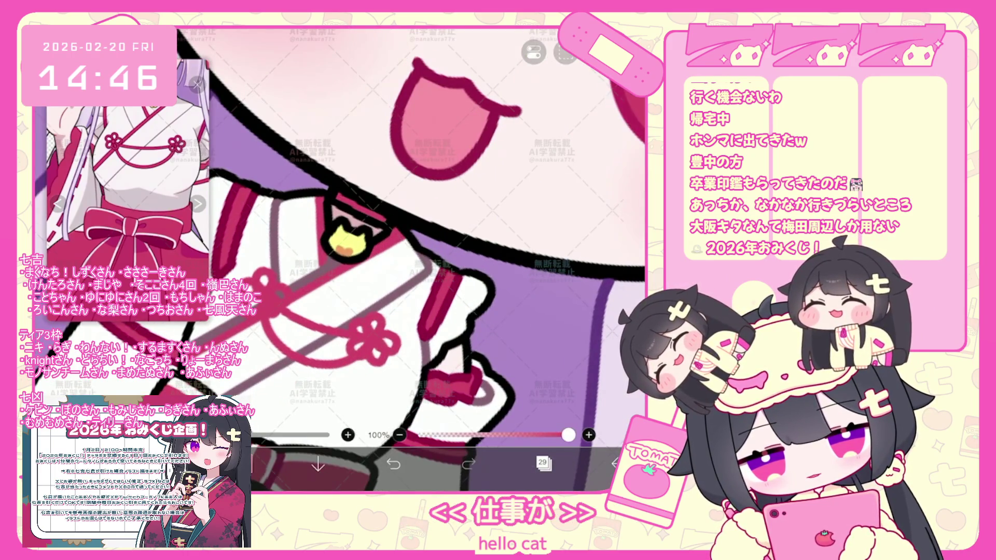
scroll(421, 249, down, 3)
click(543, 463)
scroll(559, 234, up, 5)
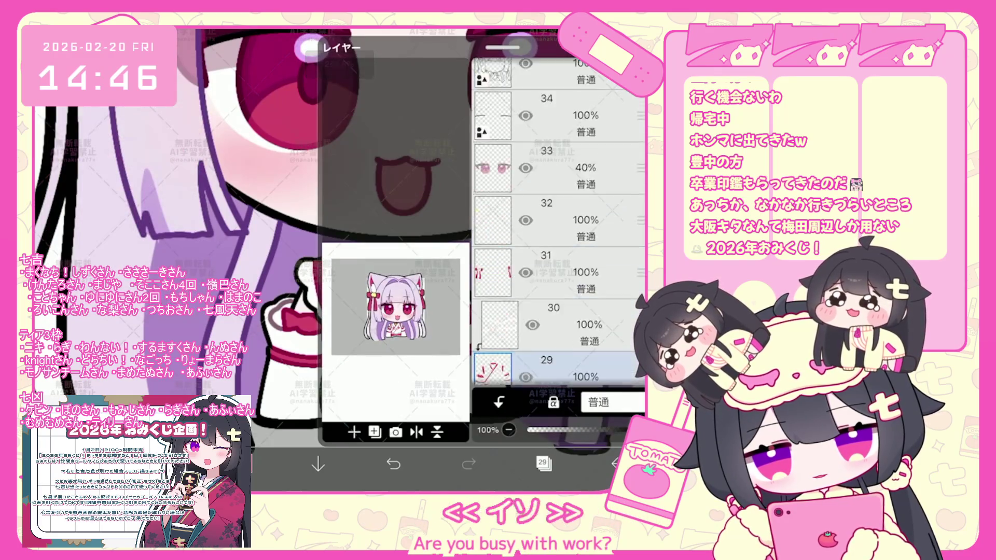
Step: Switch from layer 36 to layer 28 and undo the last lasso fill on the kimono
click(560, 167)
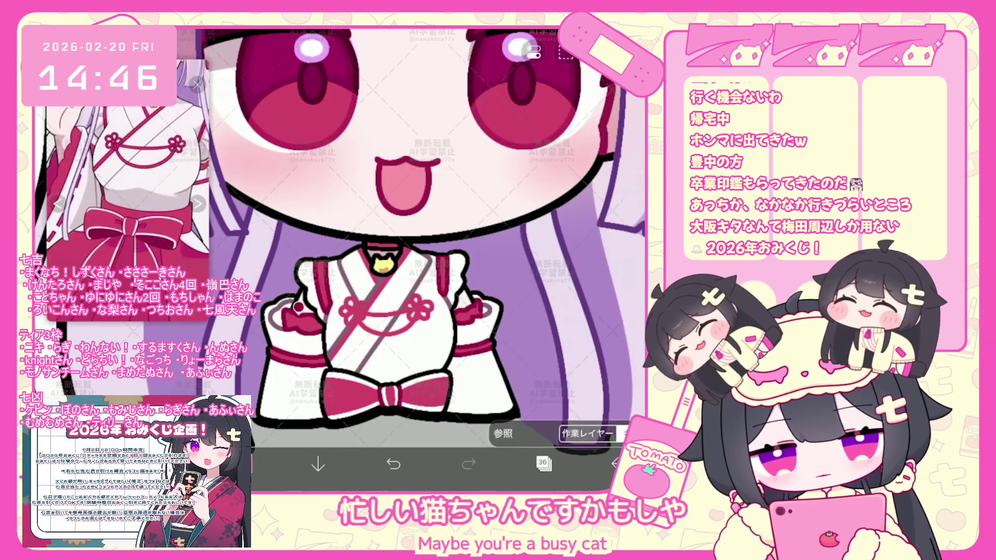
scroll(420, 257, up, 3)
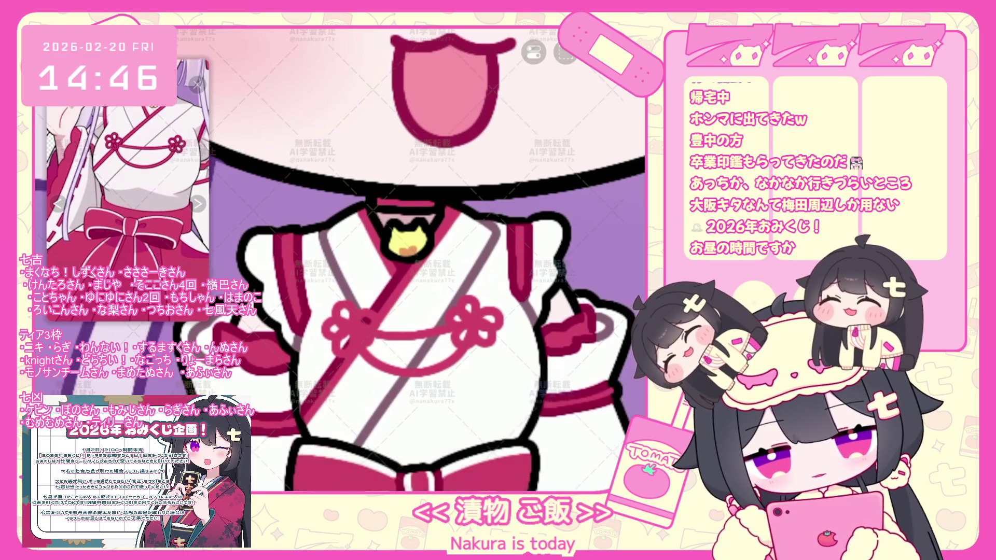
scroll(425, 257, down, 1)
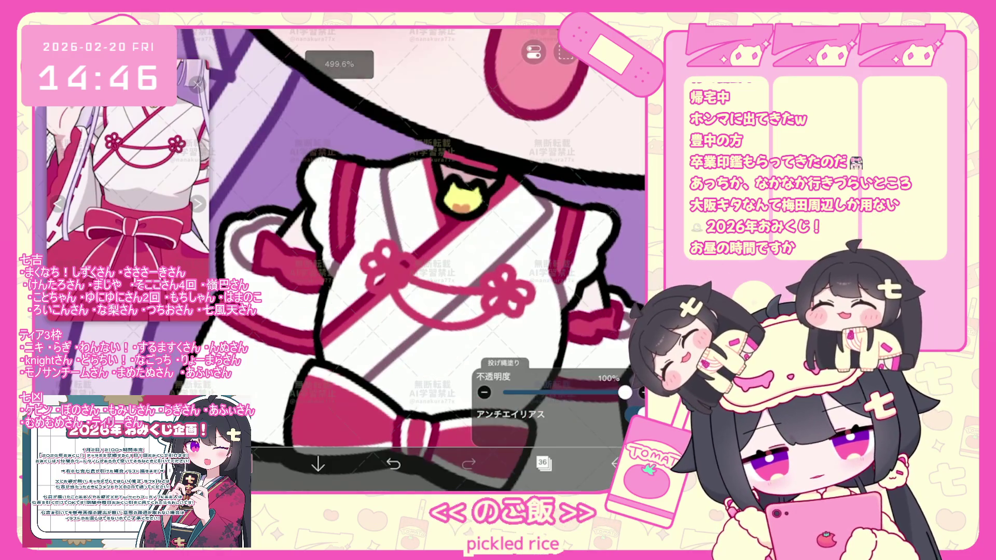
scroll(411, 257, down, 5)
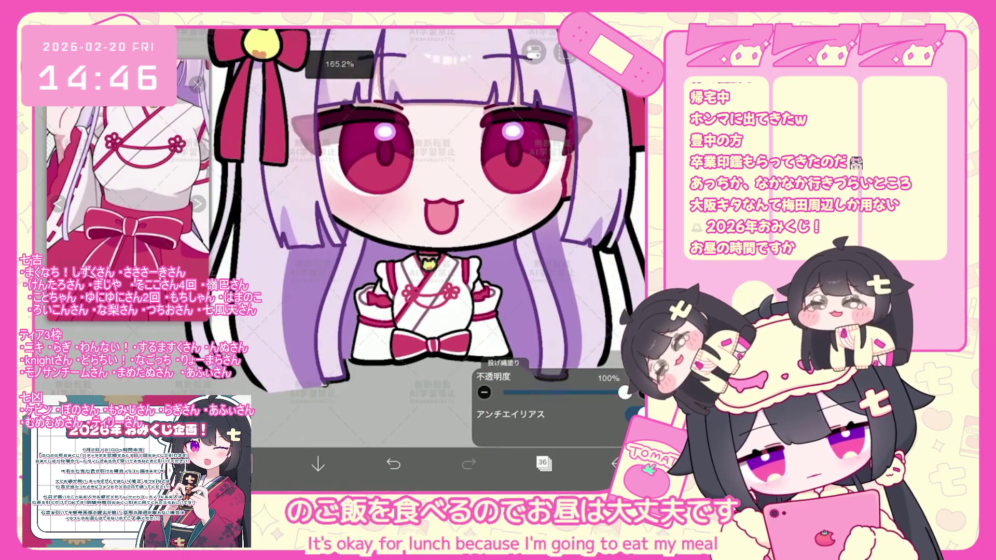
scroll(427, 211, down, 1)
scroll(427, 210, down, 1)
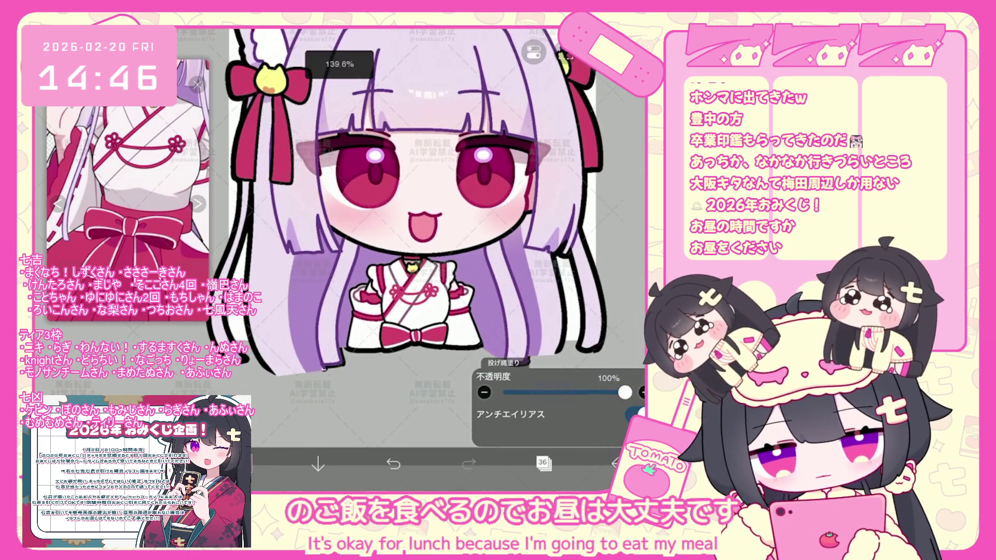
scroll(424, 233, up, 3)
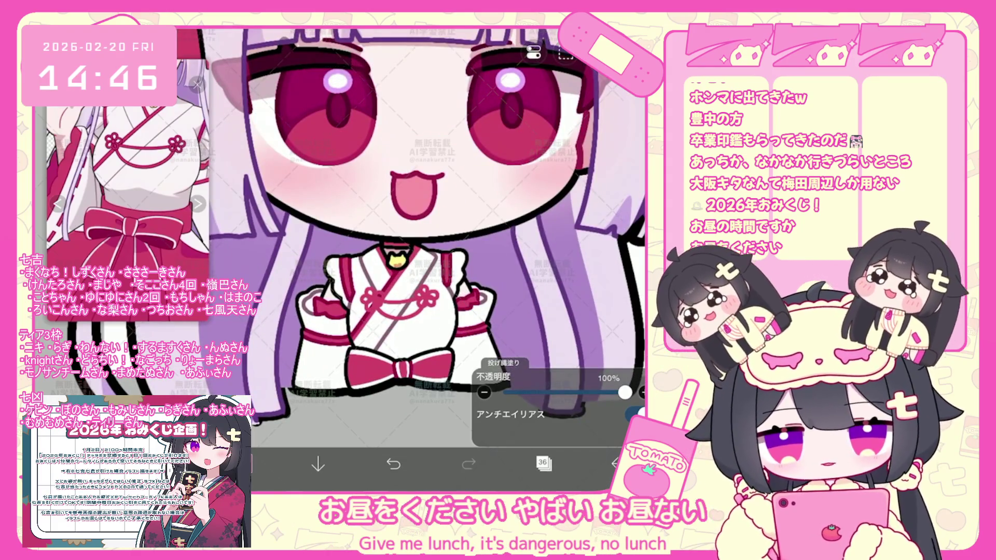
scroll(411, 234, down, 1)
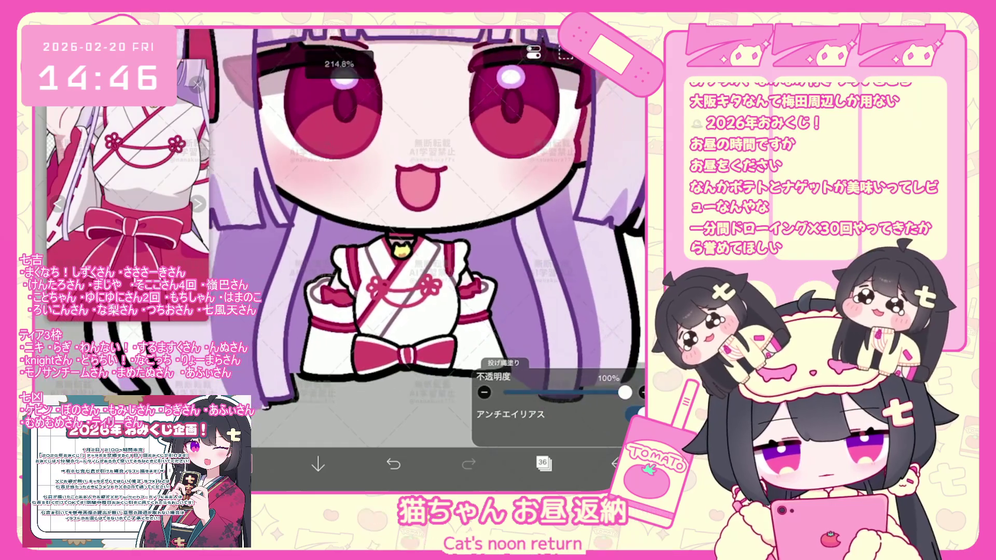
scroll(411, 234, down, 1)
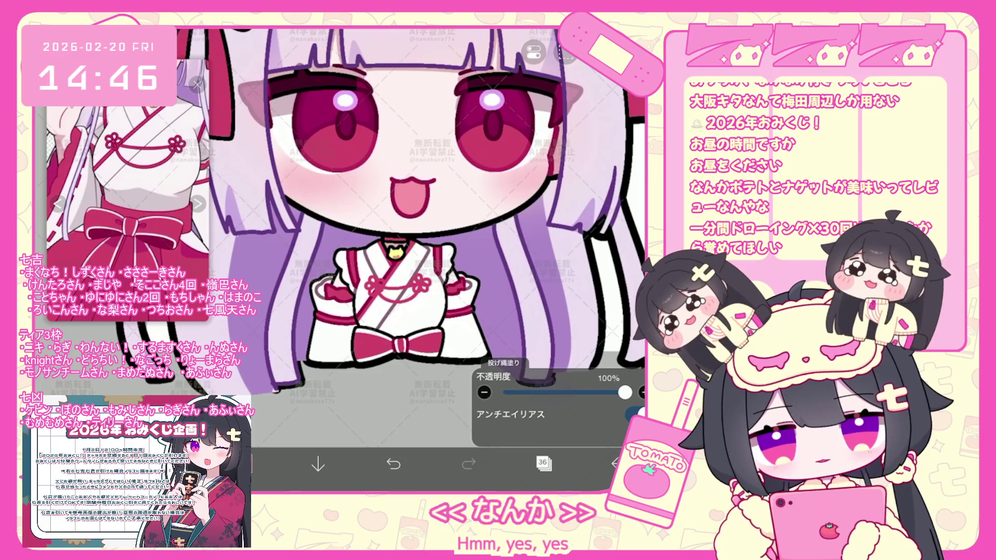
scroll(411, 234, up, 2)
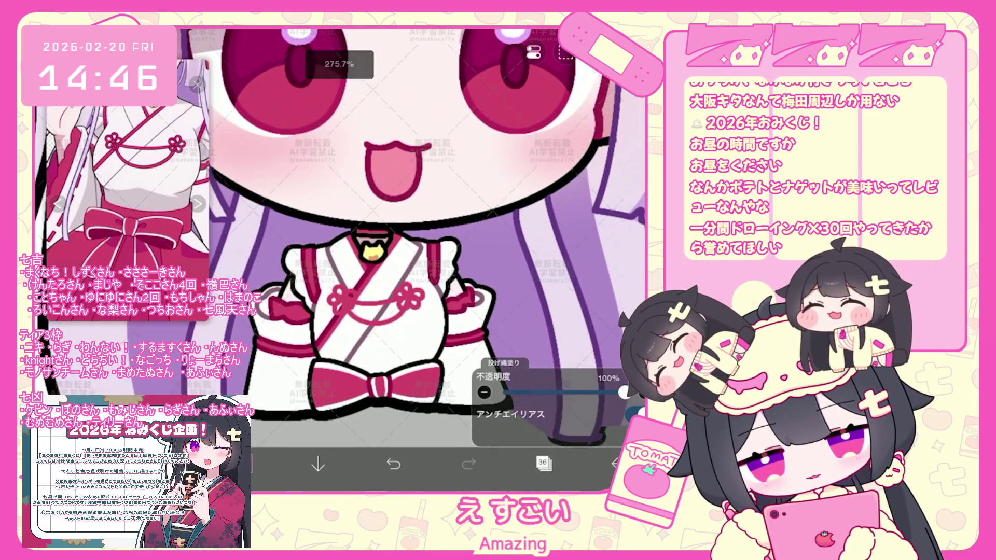
click(544, 464)
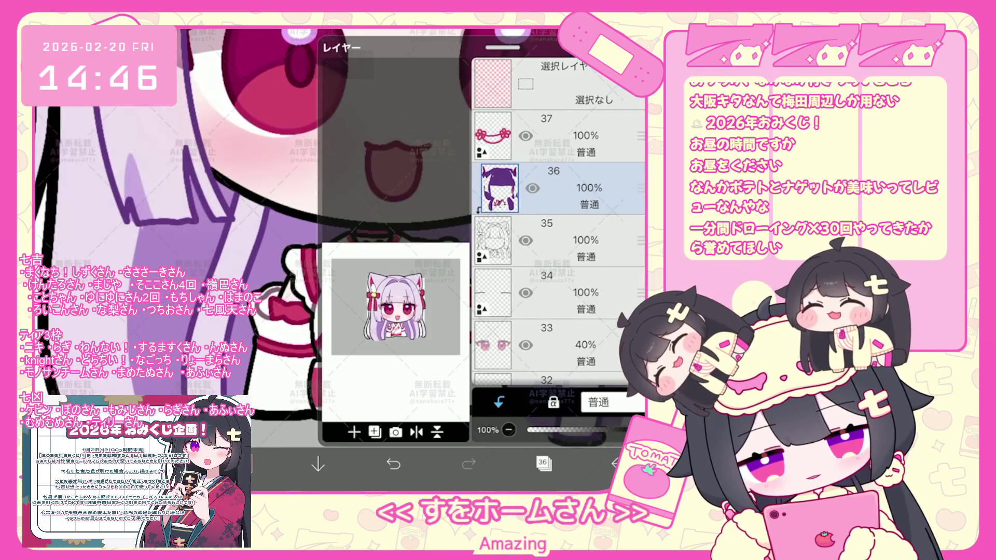
click(544, 464)
scroll(410, 233, down, 2)
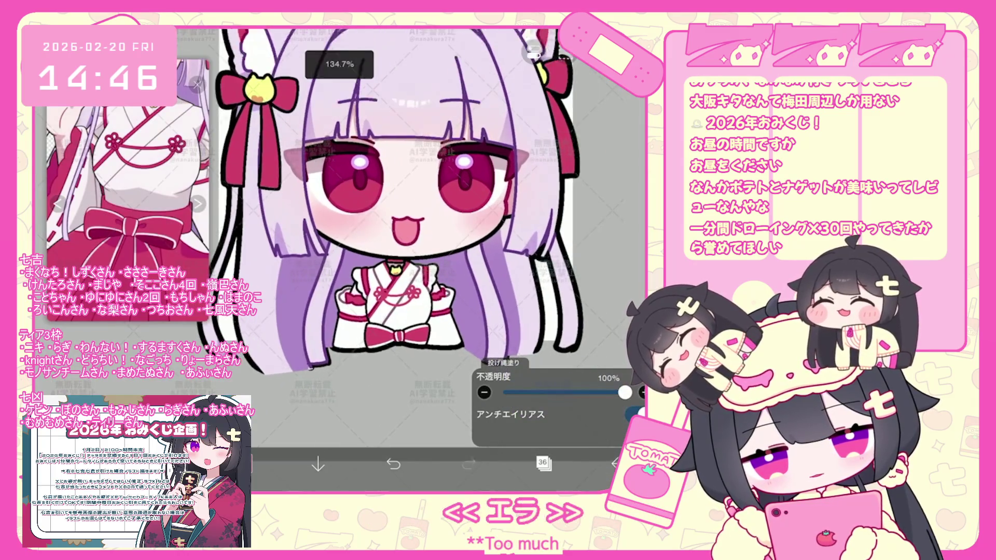
scroll(389, 203, down, 3)
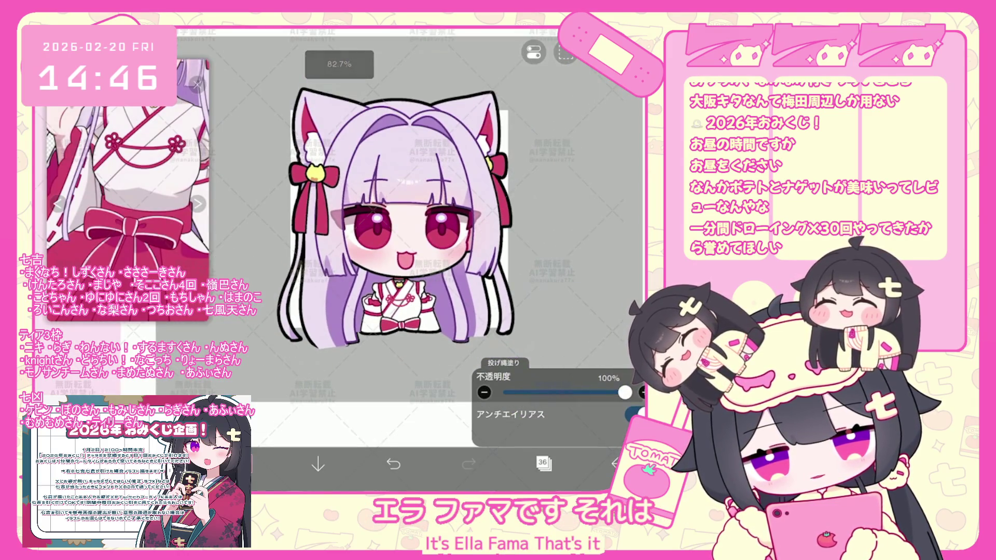
click(544, 464)
scroll(558, 221, down, 5)
click(558, 117)
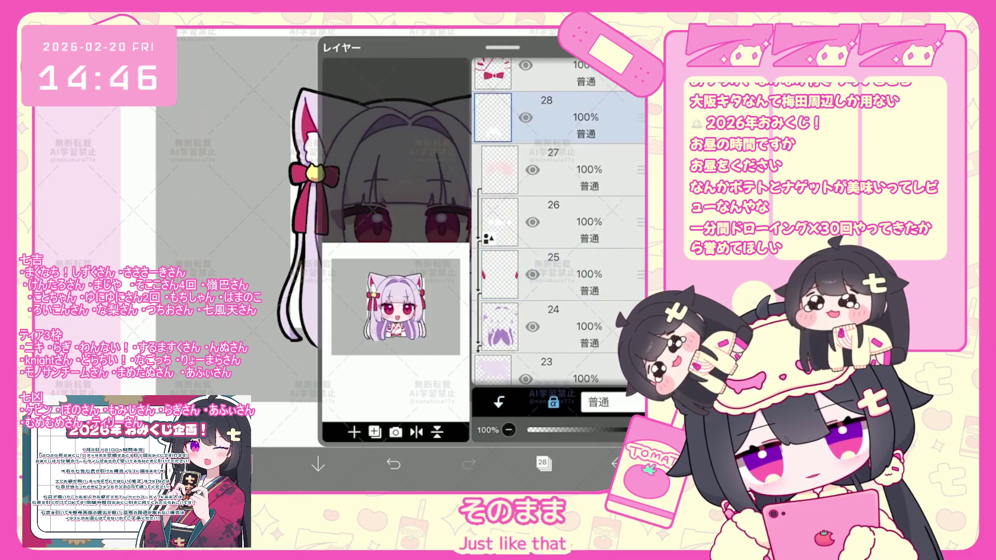
click(544, 464)
scroll(435, 218, up, 3)
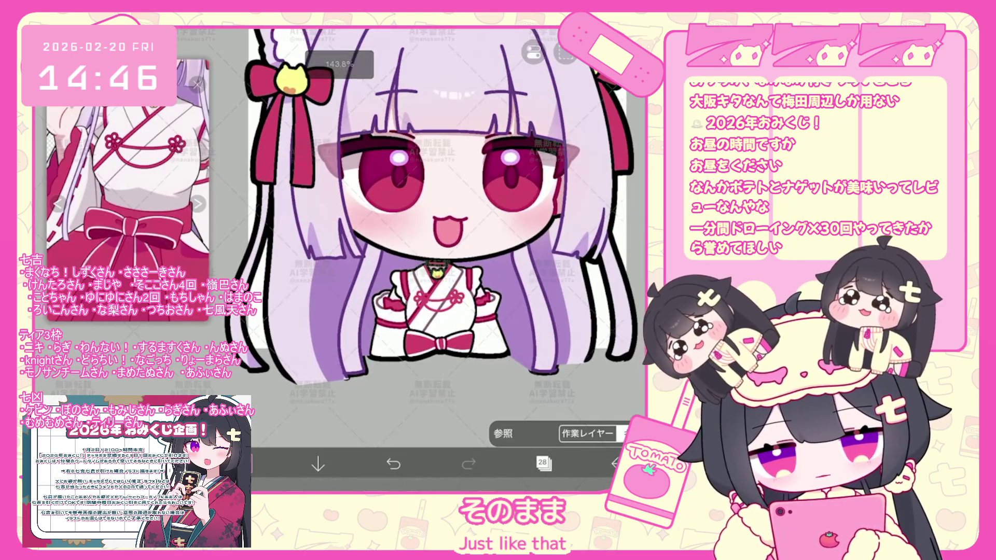
scroll(435, 234, up, 3)
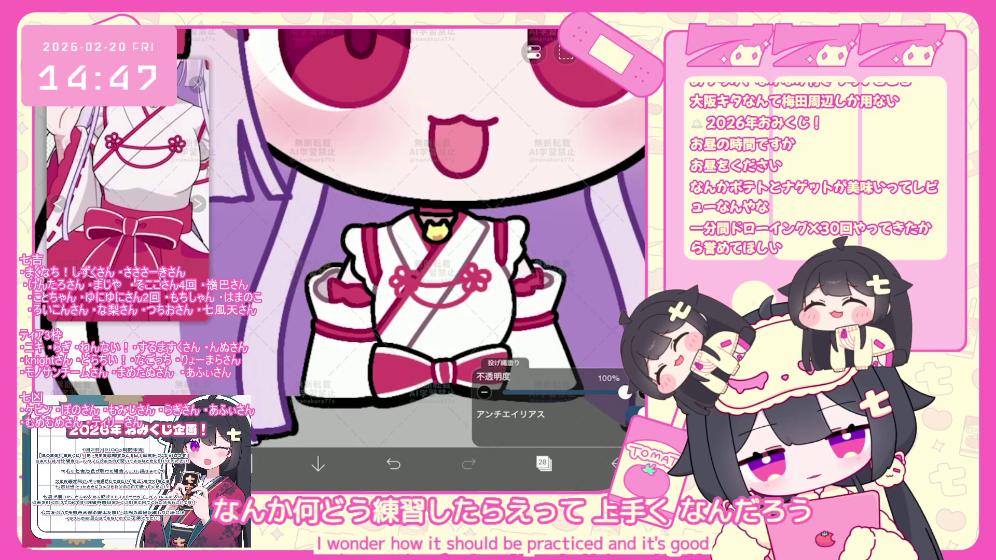
key(ctrl+z)
scroll(412, 260, up, 1)
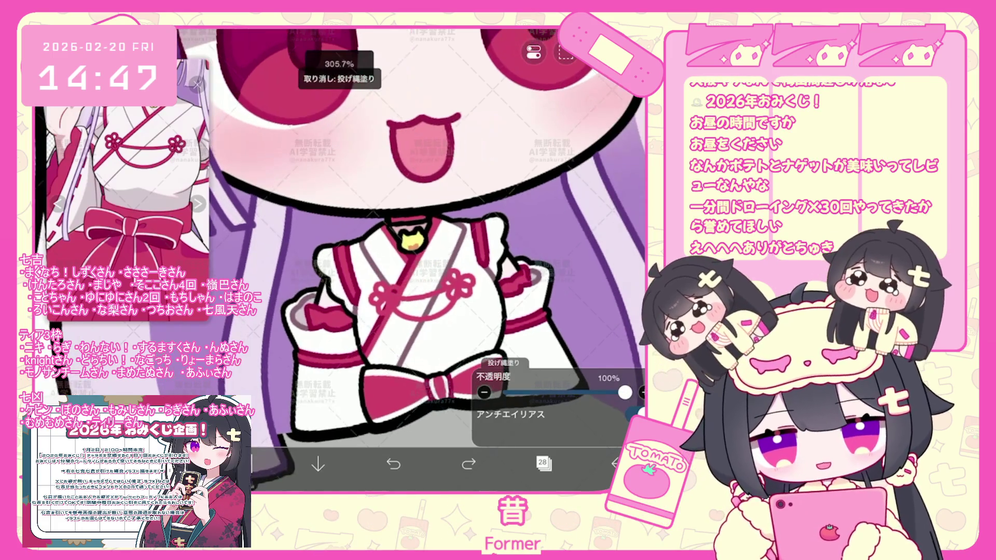
Step: Make layer 29 the working layer and briefly check the colour picker
click(543, 463)
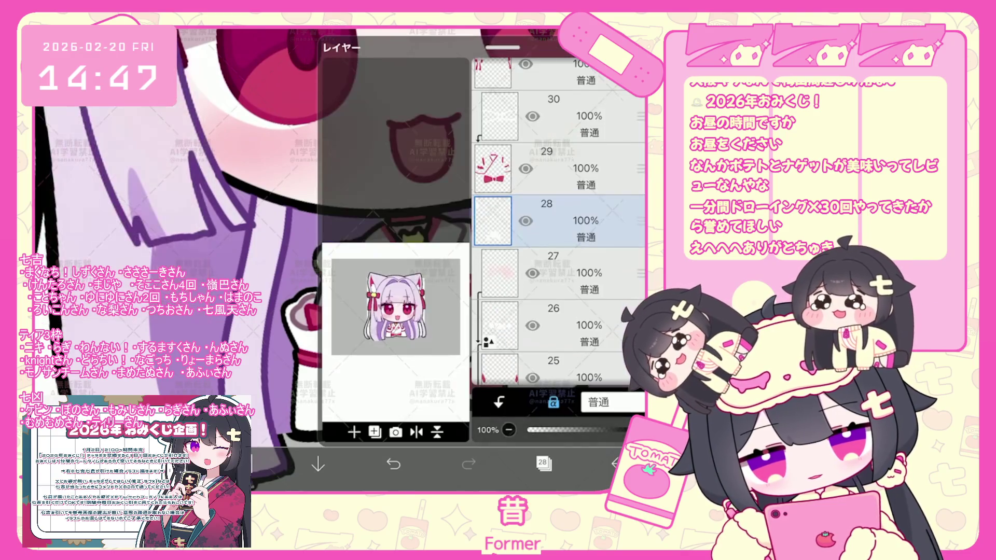
click(561, 169)
click(544, 463)
click(242, 463)
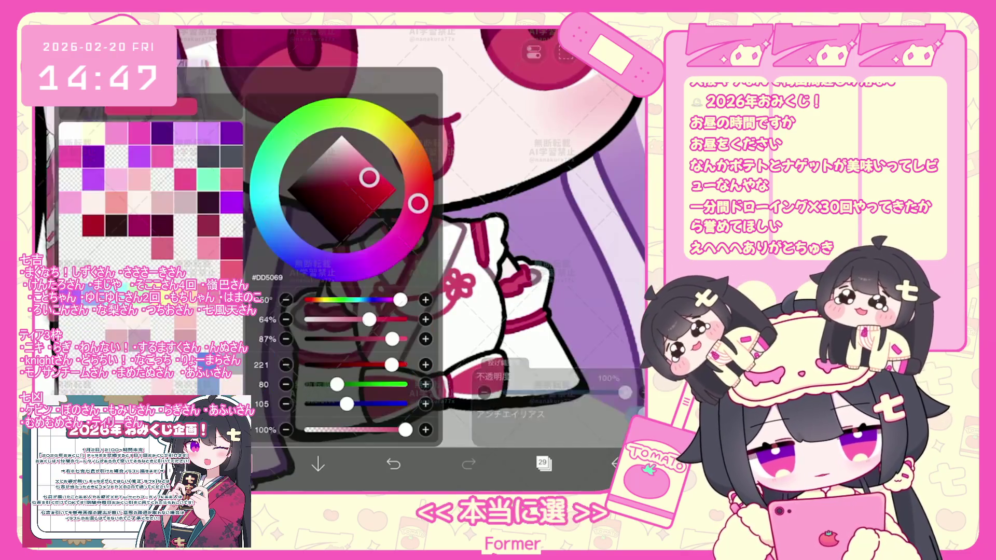
click(242, 463)
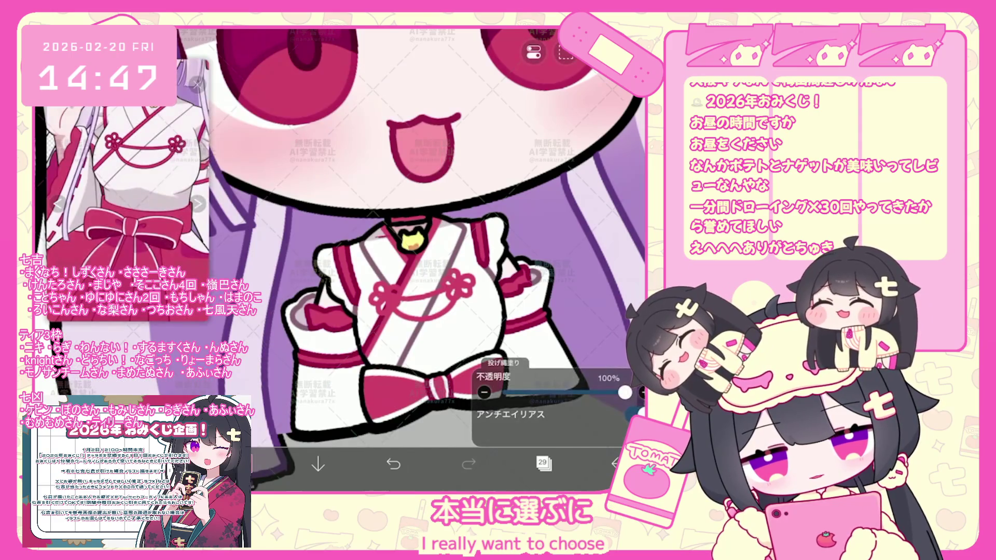
click(544, 462)
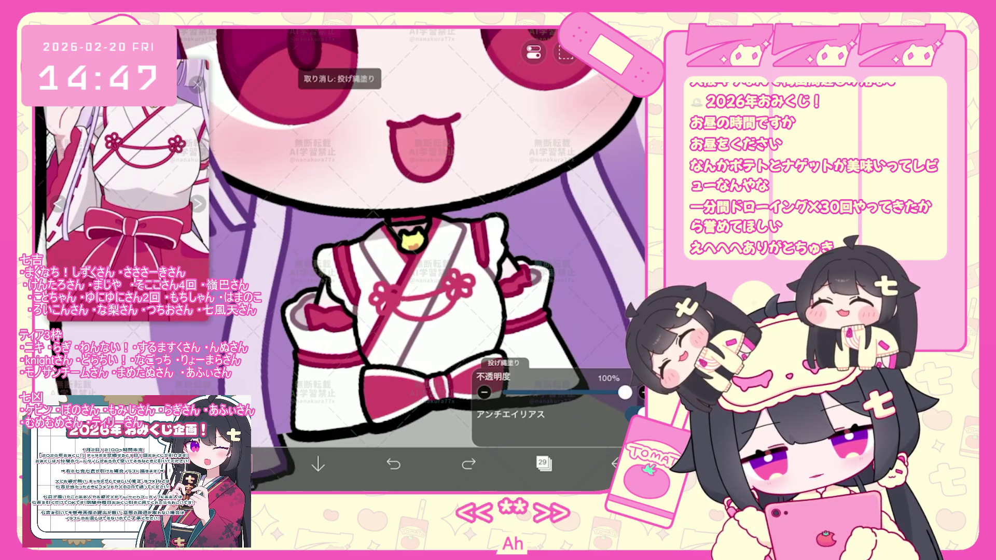
scroll(411, 260, down, 2)
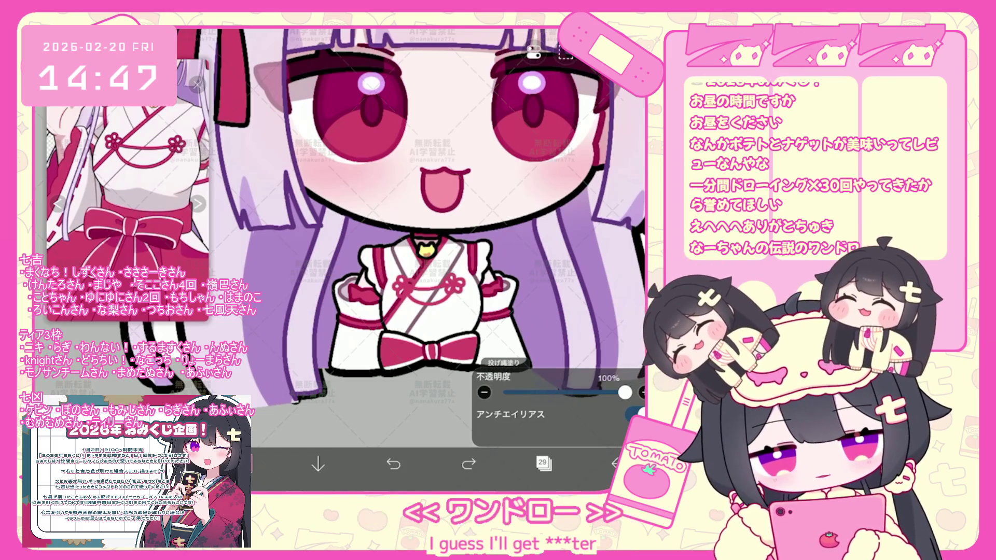
scroll(411, 260, down, 3)
scroll(389, 218, down, 1)
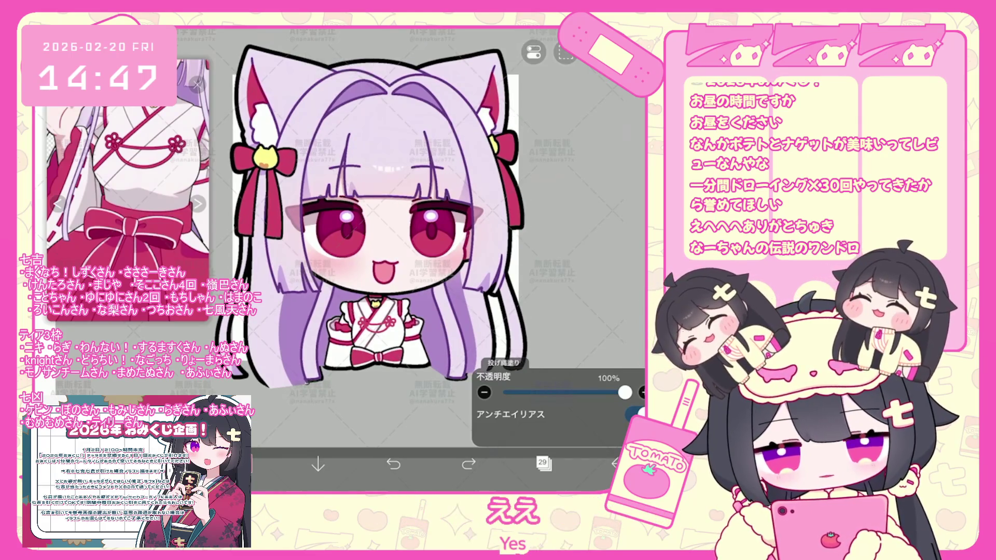
Step: Make layer 37 the working layer, pick a crimson colour and undo the last brush shape
click(543, 463)
scroll(559, 225, up, 5)
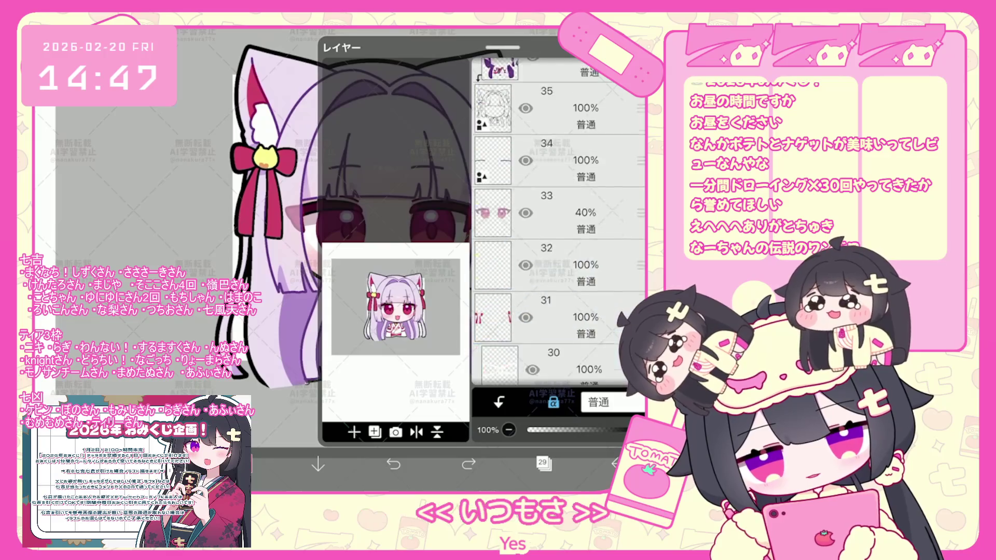
click(559, 137)
click(544, 464)
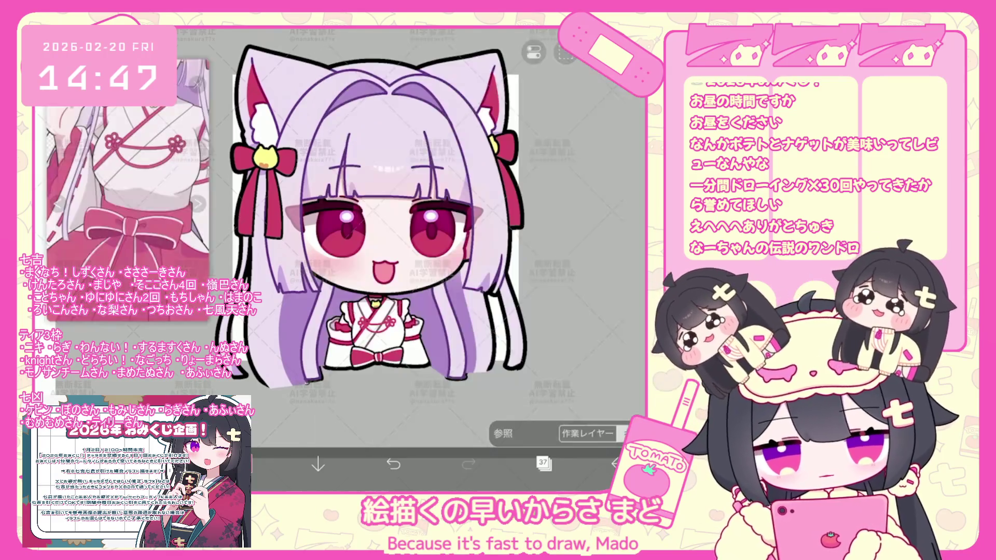
scroll(389, 233, up, 3)
click(242, 464)
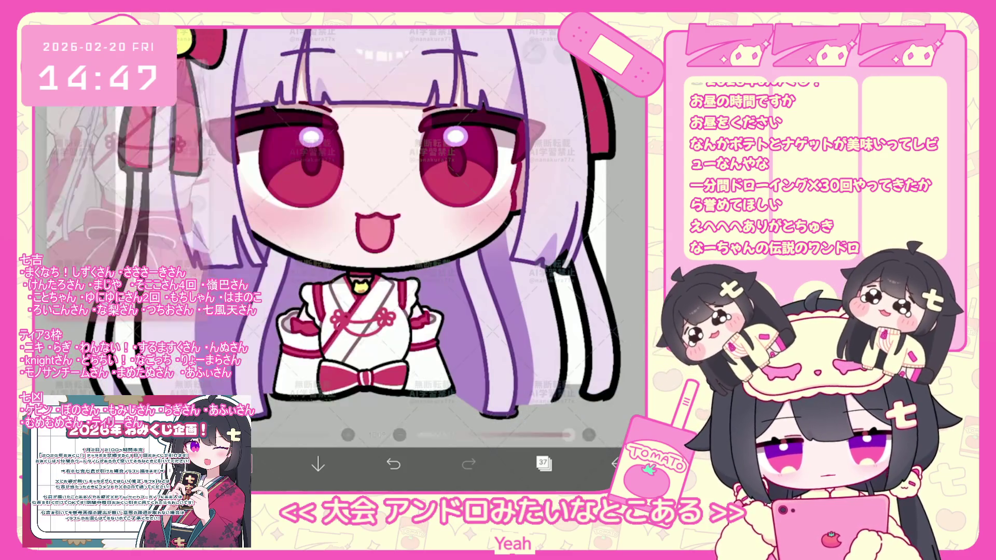
key(ctrl+z)
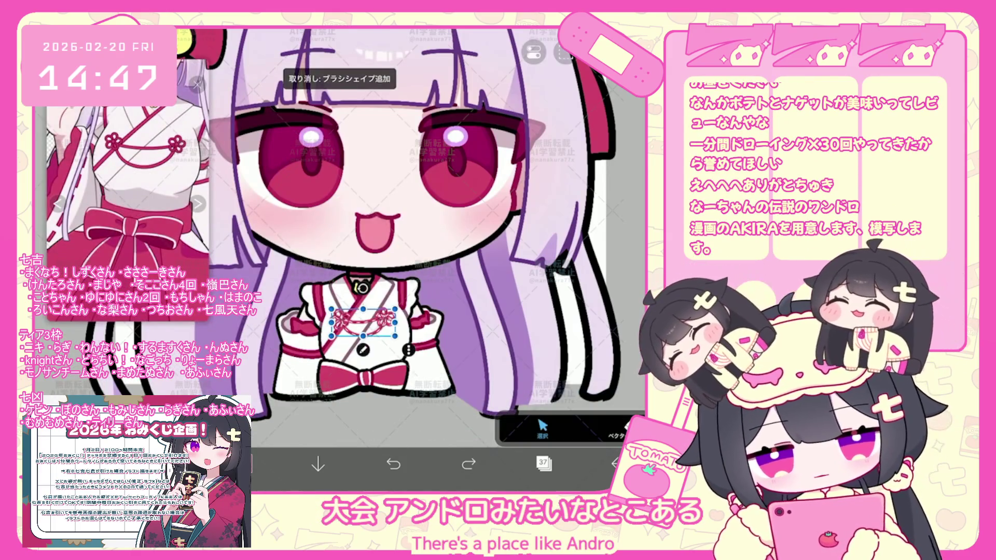
Step: Pick a darker red for the shape outline and select the rope-knot shape on the kimono
click(566, 368)
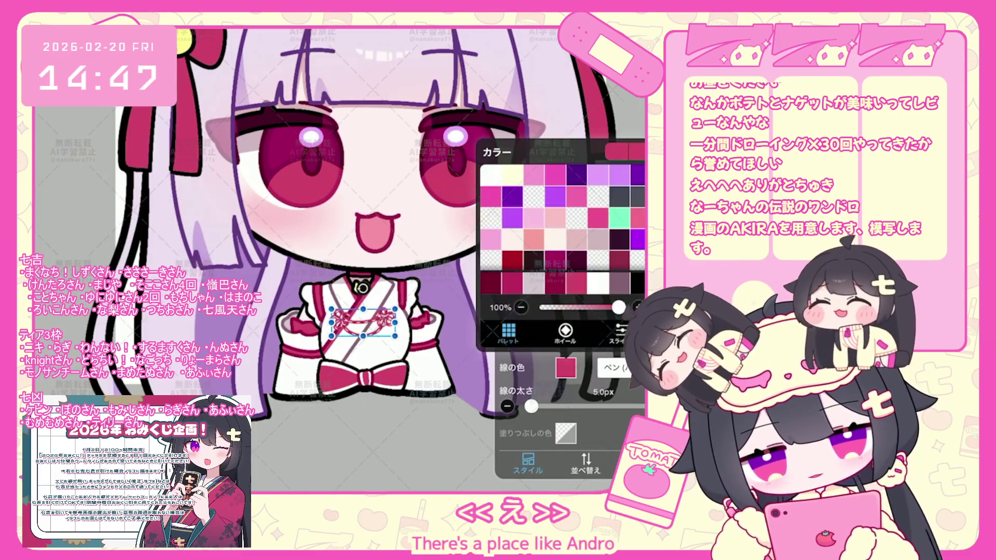
click(513, 258)
click(566, 333)
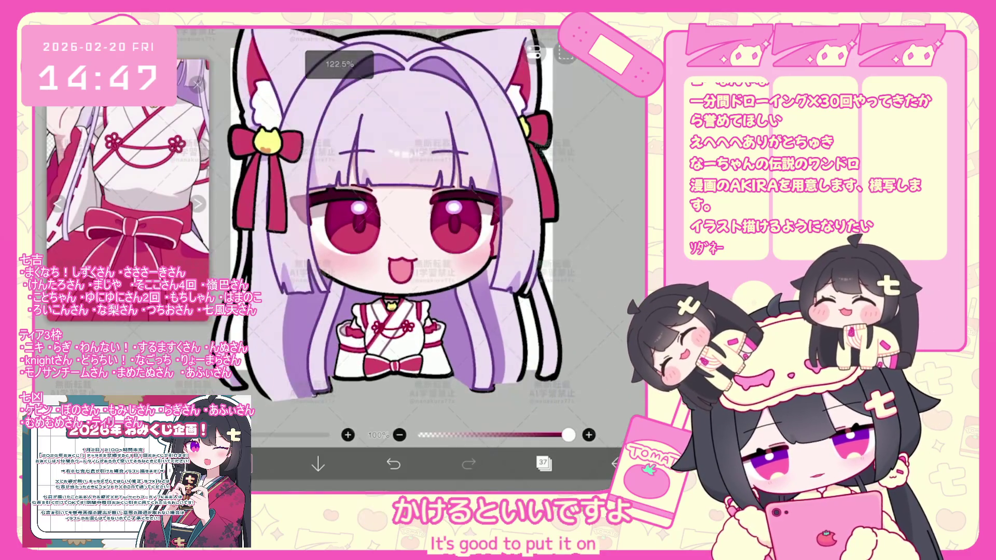
scroll(411, 234, up, 3)
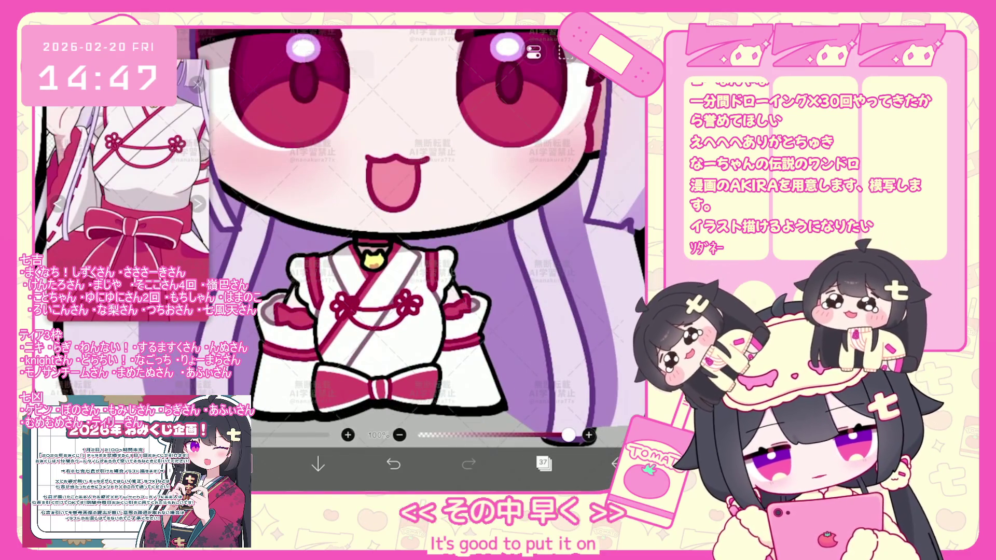
click(377, 309)
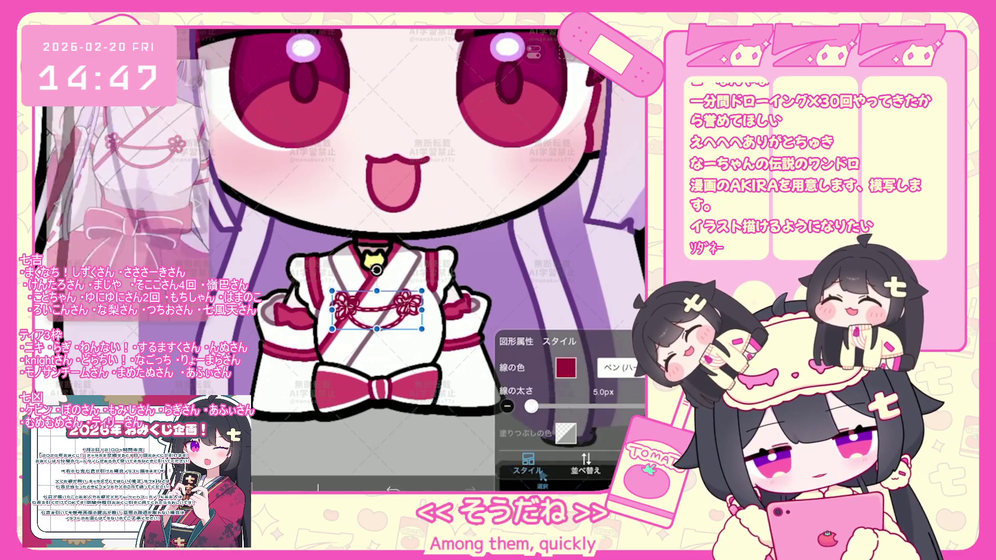
Step: Give the knot outline a brighter crimson-pink from the swatches and close the style settings
click(566, 368)
click(509, 333)
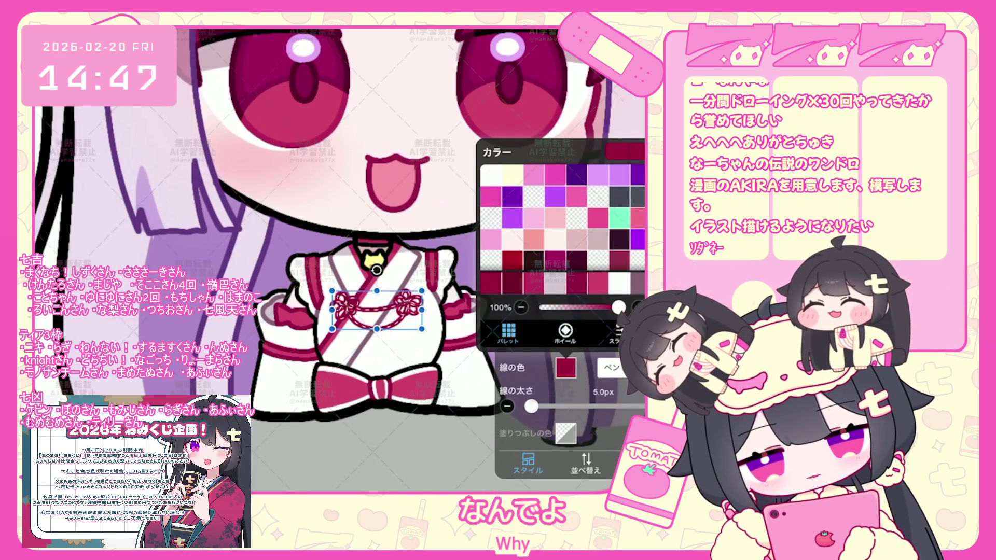
click(578, 281)
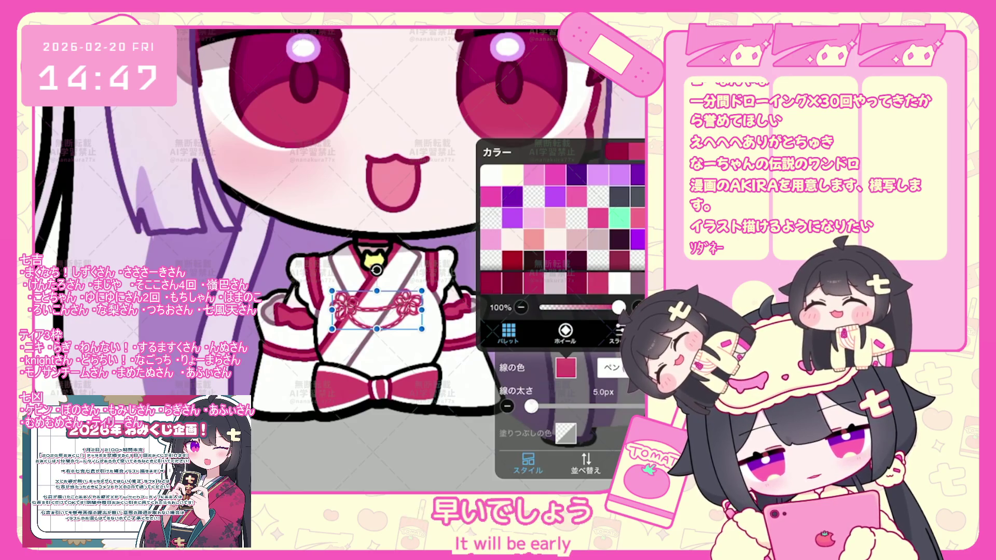
click(282, 392)
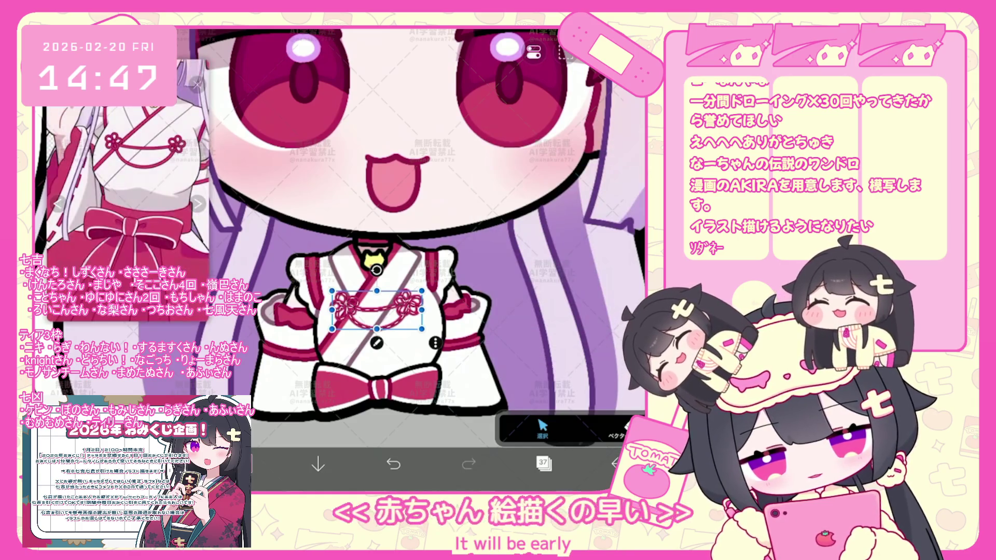
click(544, 464)
click(395, 431)
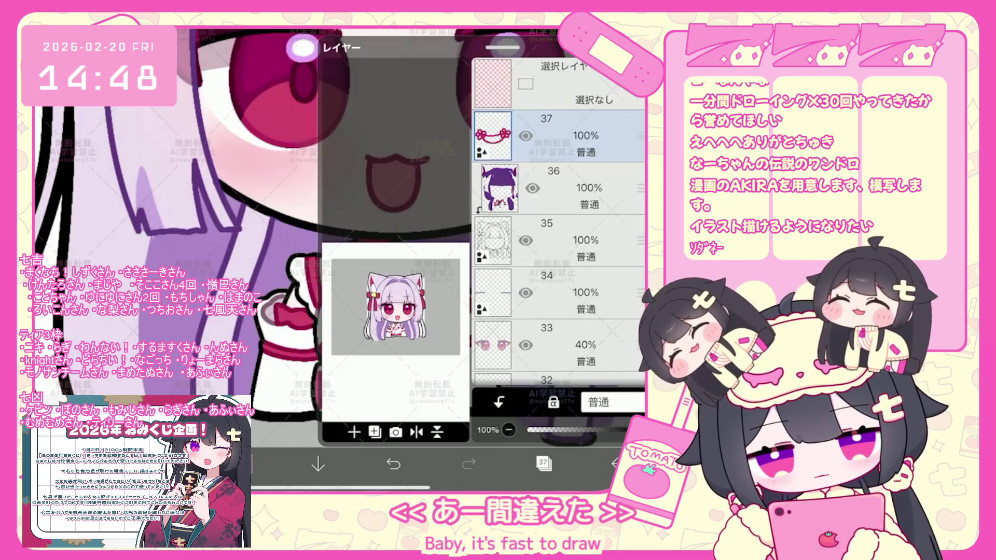
Step: Cancel the accidental photo import, reselect the knot shape and thicken its outline to 13.5px
click(353, 432)
click(367, 335)
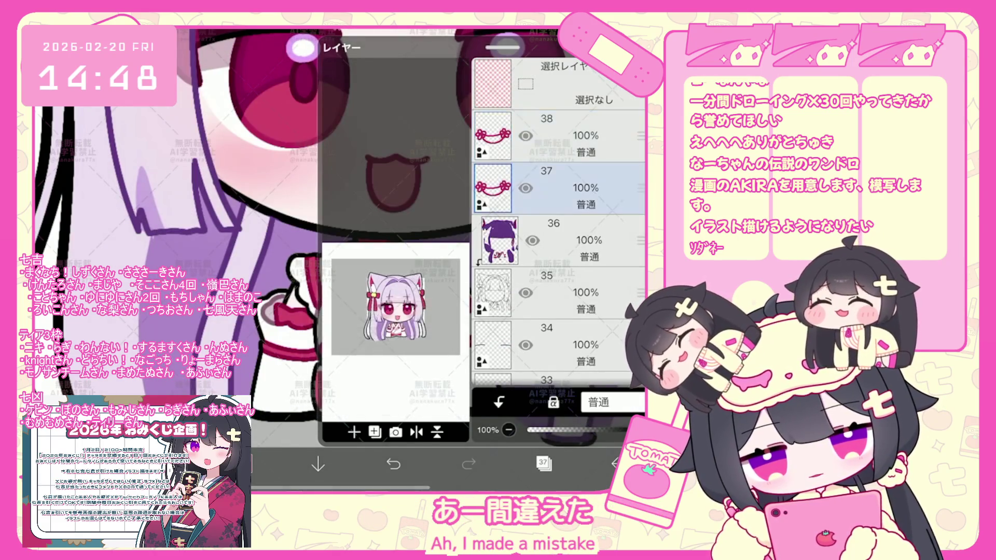
click(543, 464)
click(376, 311)
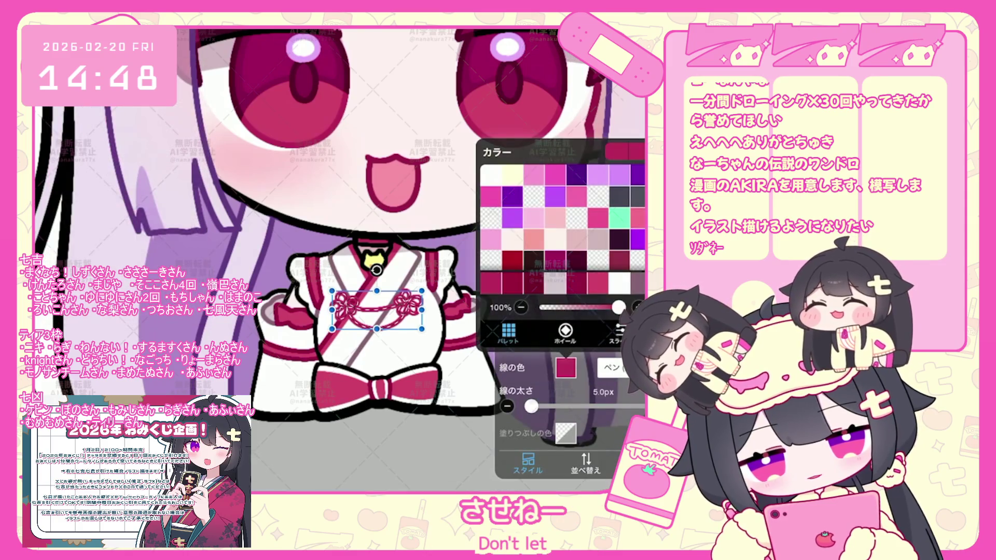
click(564, 329)
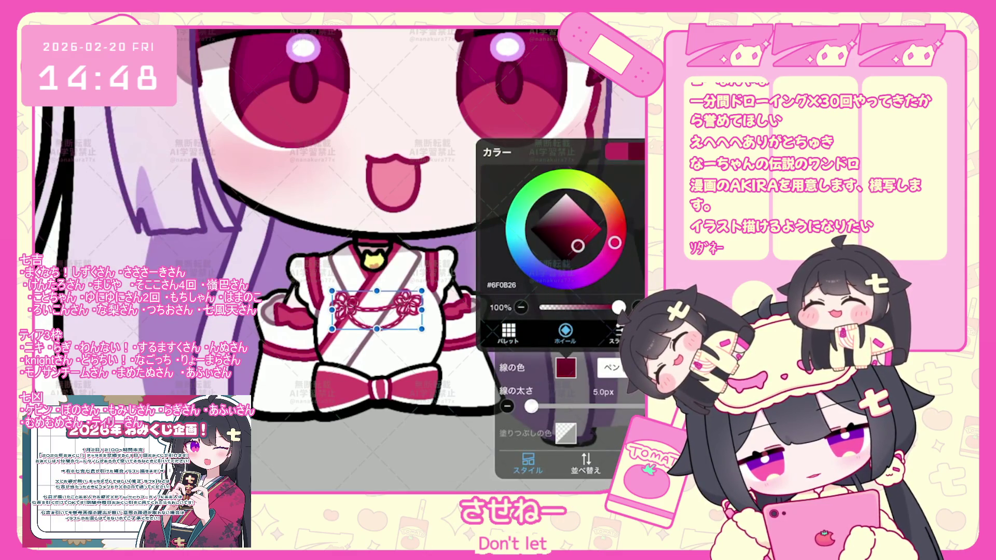
click(566, 367)
drag(532, 406, 537, 407)
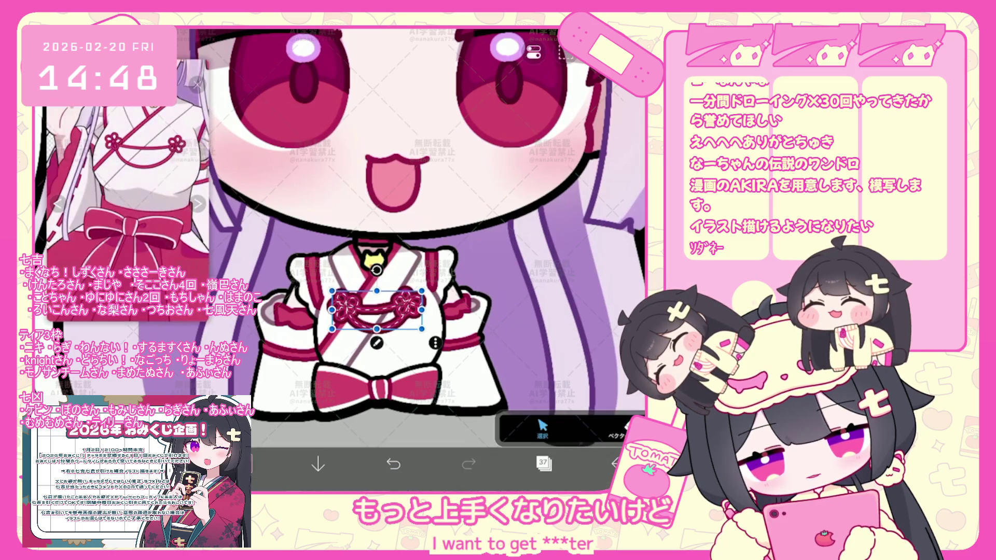
scroll(436, 234, down, 5)
scroll(436, 319, up, 5)
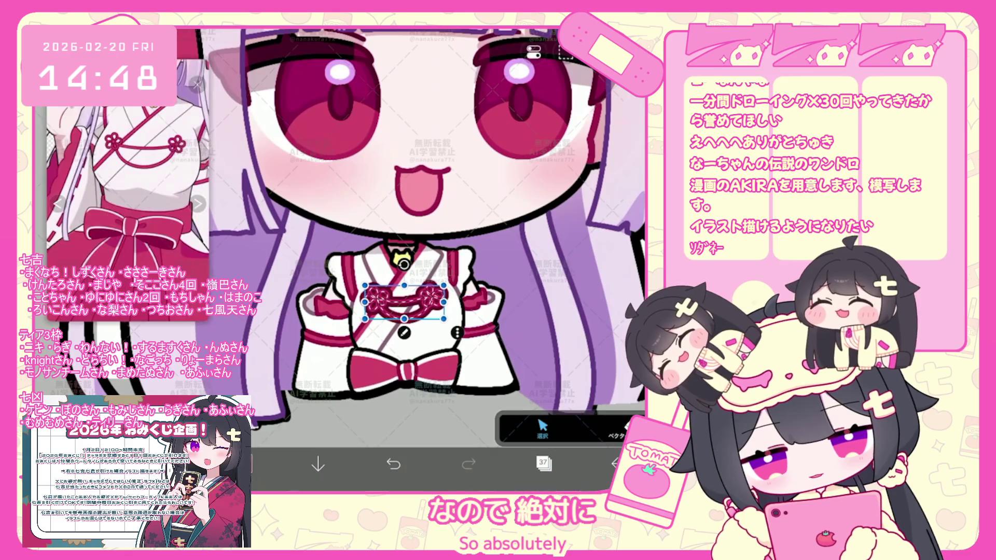
scroll(408, 256, up, 5)
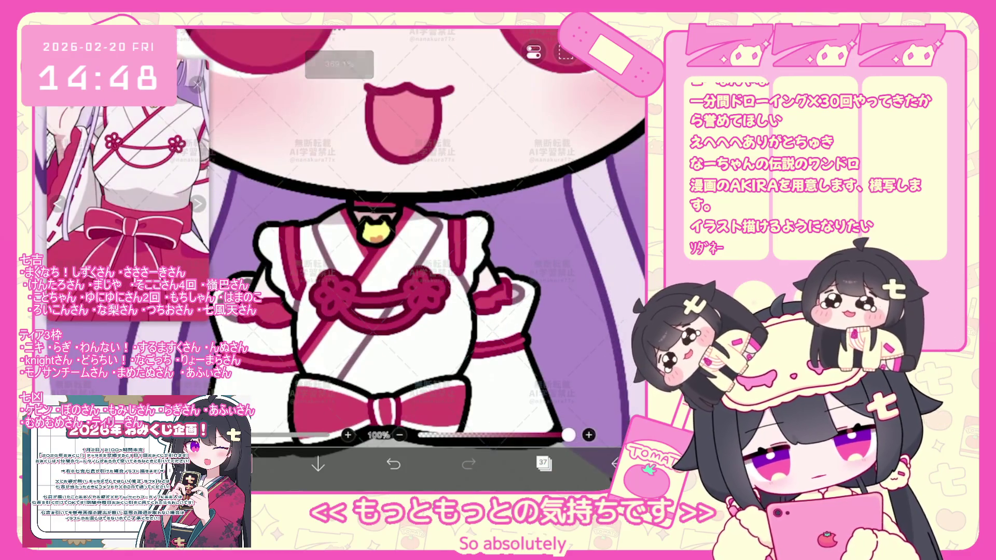
Step: Undo a stray red ring stroke, check the knot's outline swatches and make layer 38 the working layer
key(ctrl+z)
click(380, 299)
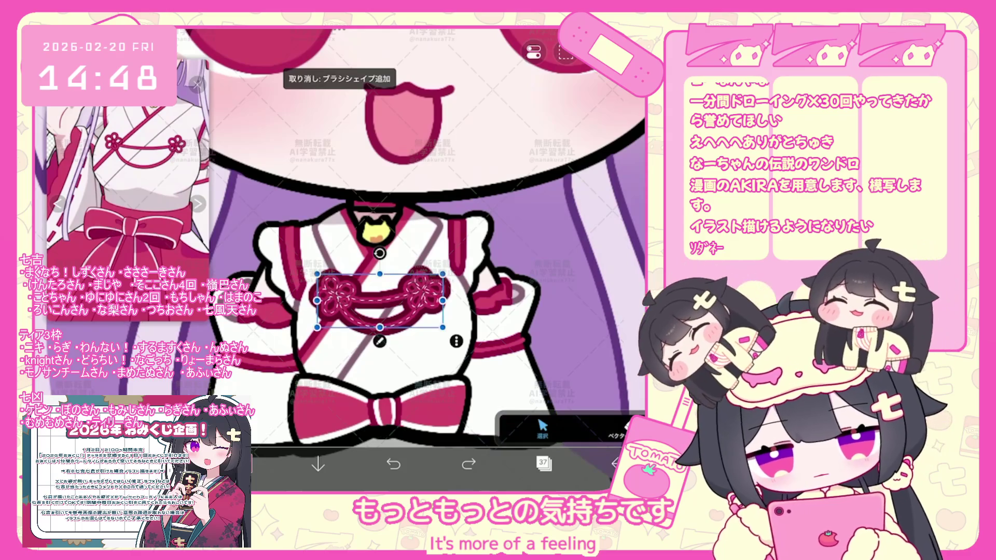
click(566, 368)
click(509, 334)
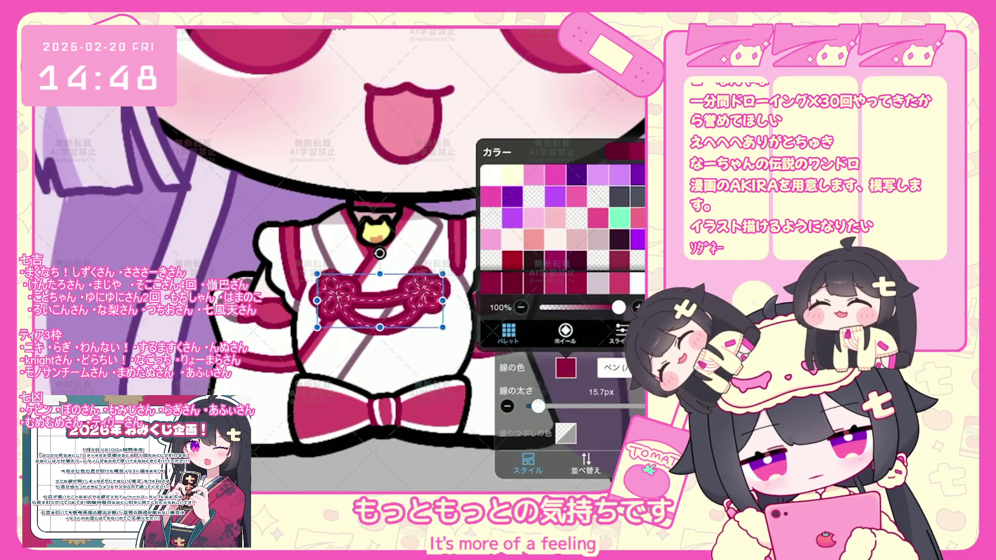
click(566, 369)
click(544, 463)
click(576, 136)
click(544, 464)
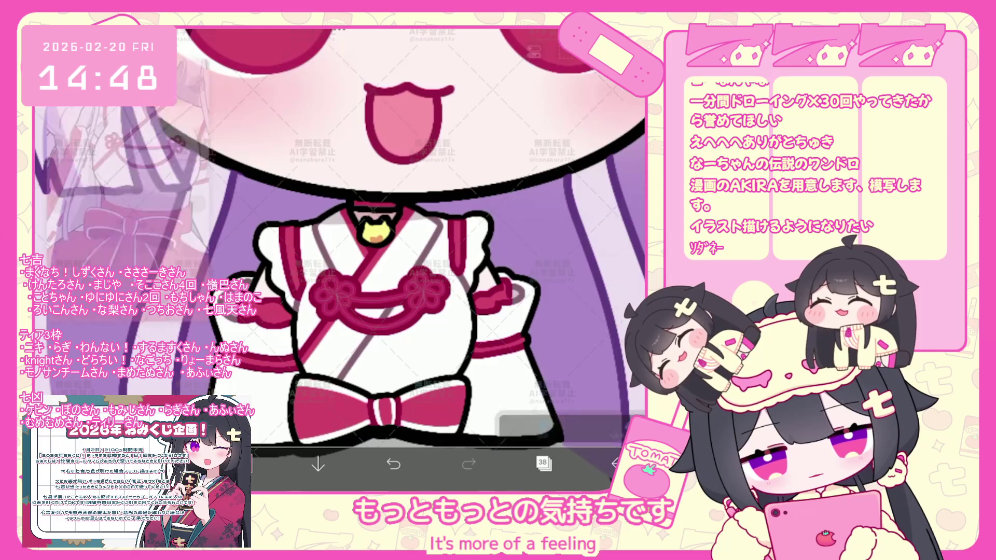
scroll(451, 234, up, 3)
scroll(452, 234, down, 3)
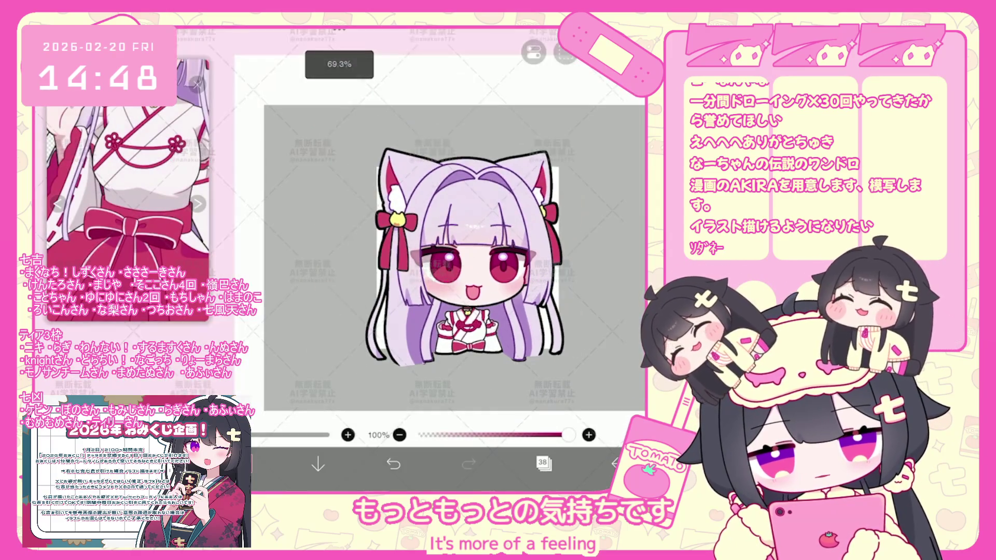
scroll(452, 234, up, 2)
scroll(452, 234, up, 3)
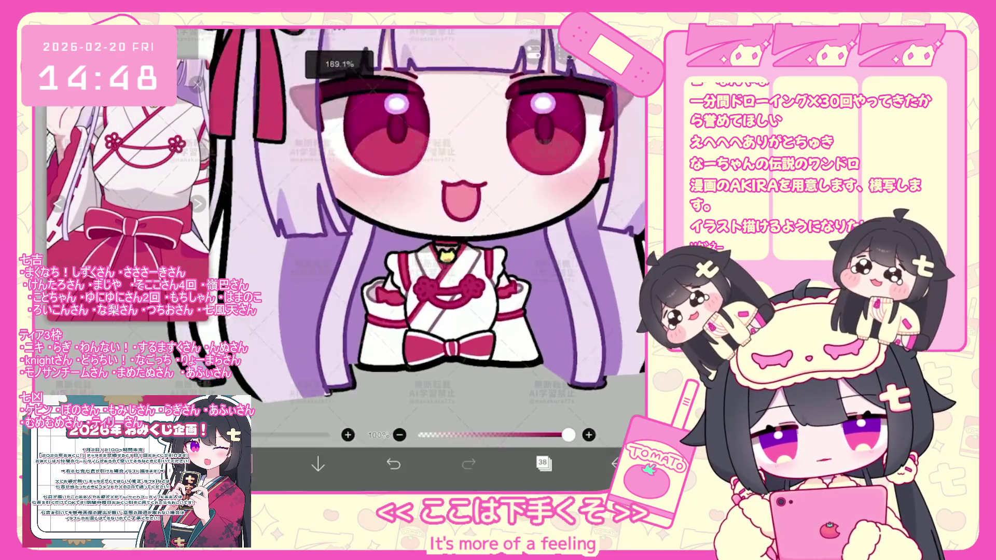
scroll(452, 233, up, 2)
Step: Recolour the red knot's outline from the colour wheel and deselect it
click(440, 290)
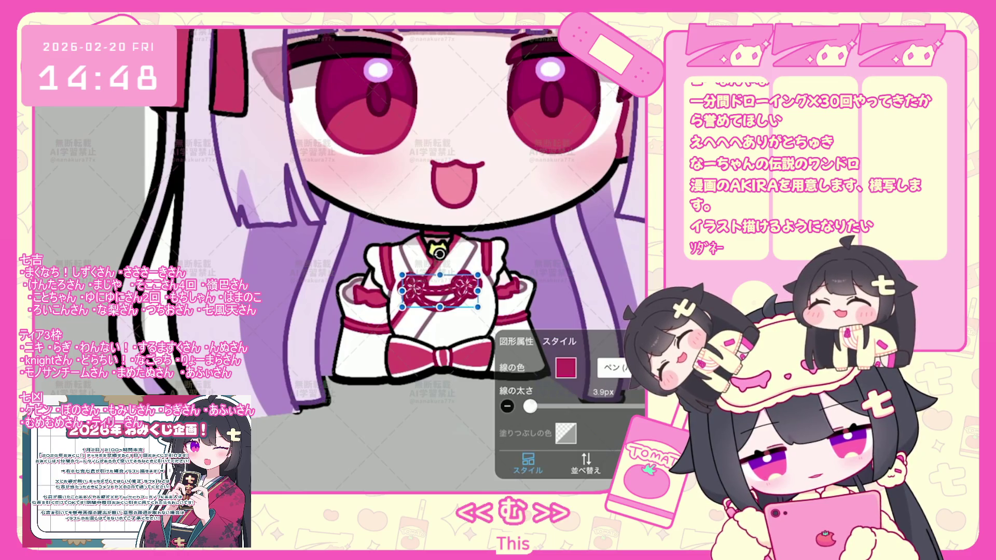
click(566, 368)
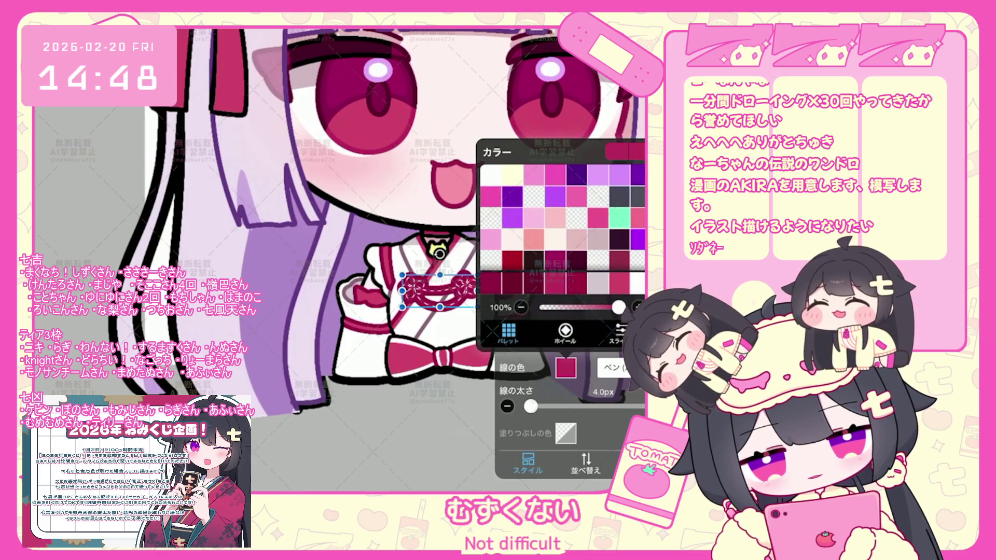
click(565, 333)
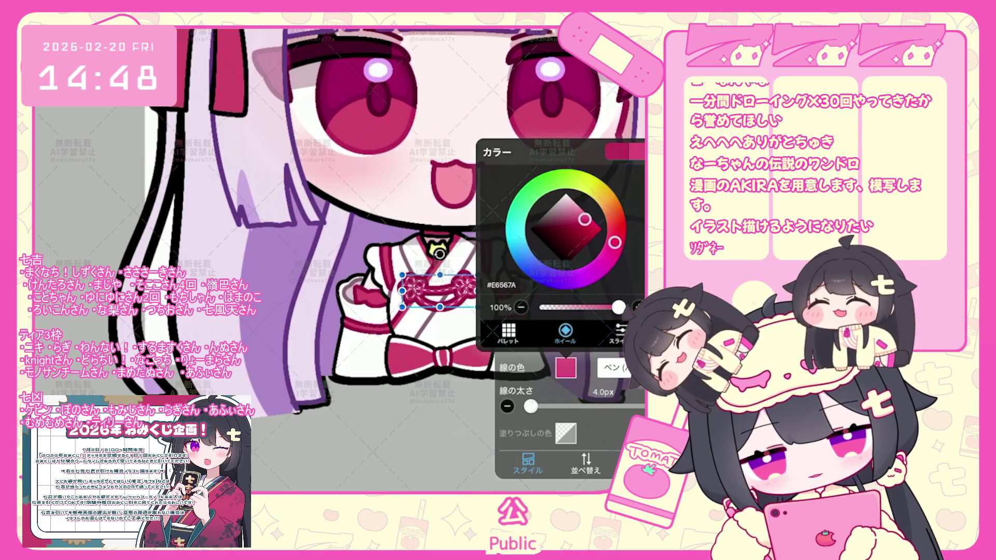
click(312, 374)
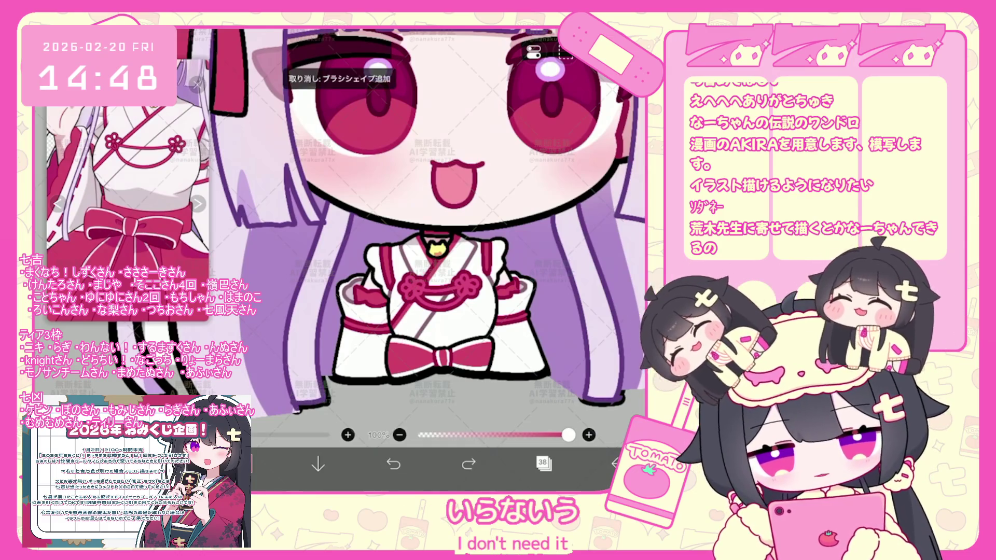
Step: Reselect the chest knot shape, dismiss the colour choices and finish editing it with a deep red outline
click(440, 290)
click(565, 365)
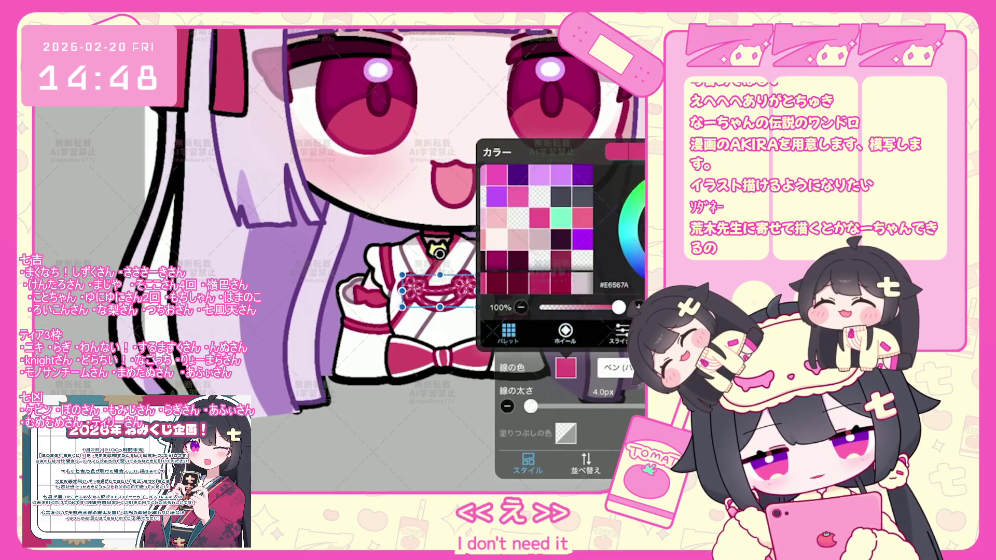
key(Escape)
key(Escape)
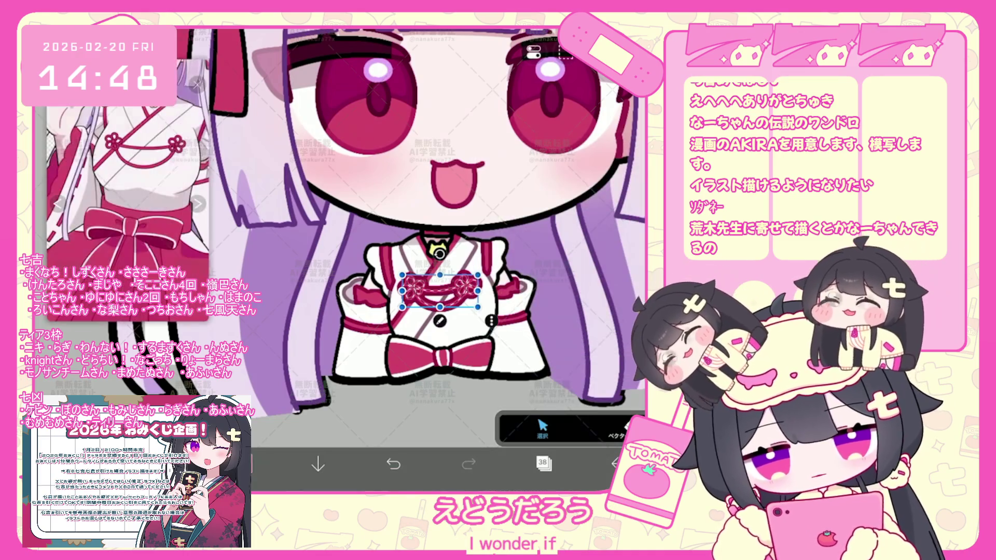
click(544, 464)
click(544, 465)
click(440, 290)
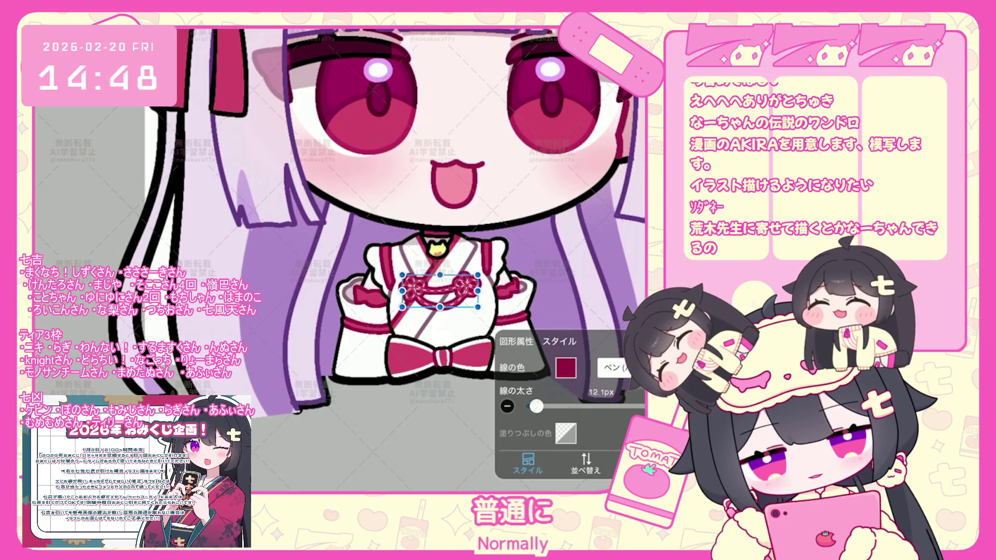
key(Escape)
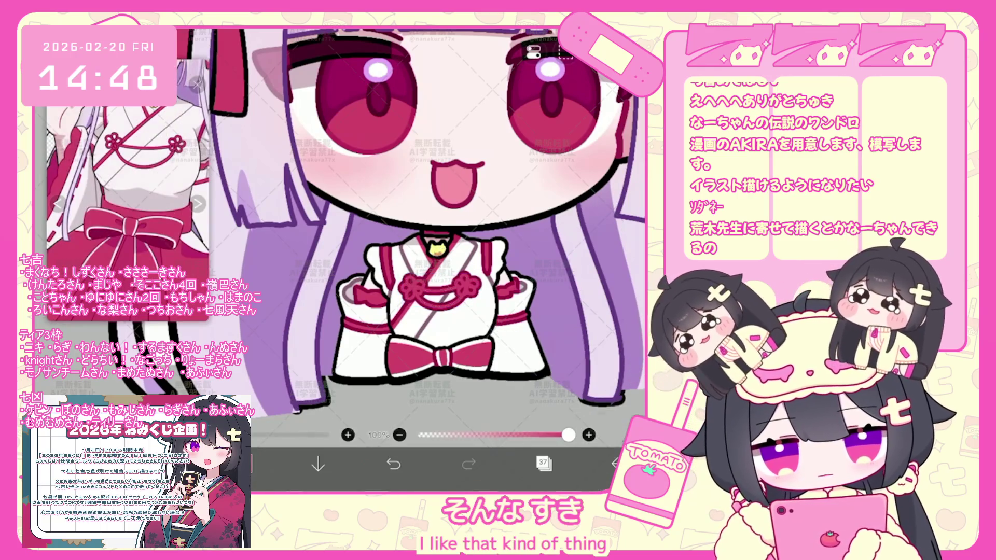
scroll(467, 218, down, 5)
scroll(467, 234, down, 3)
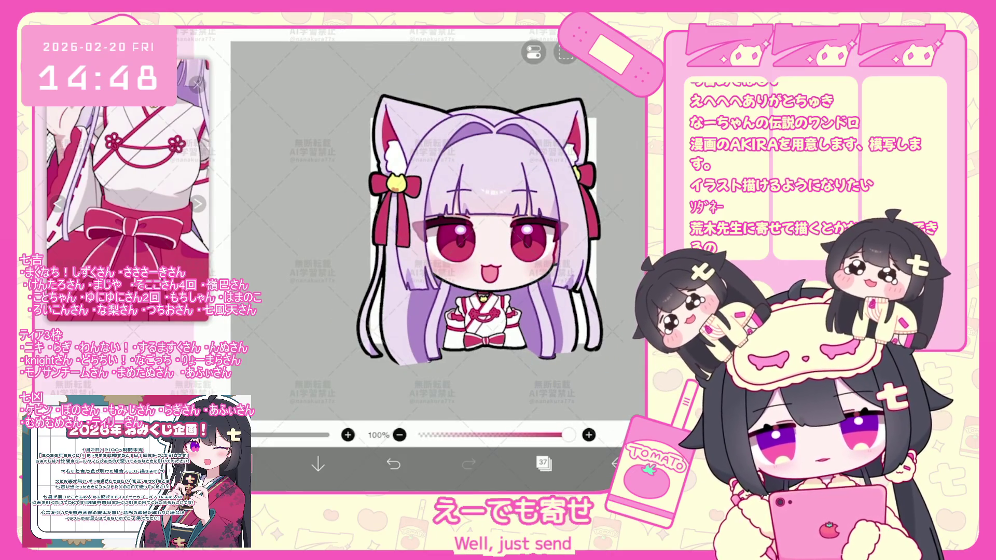
scroll(436, 234, up, 2)
scroll(436, 234, up, 2)
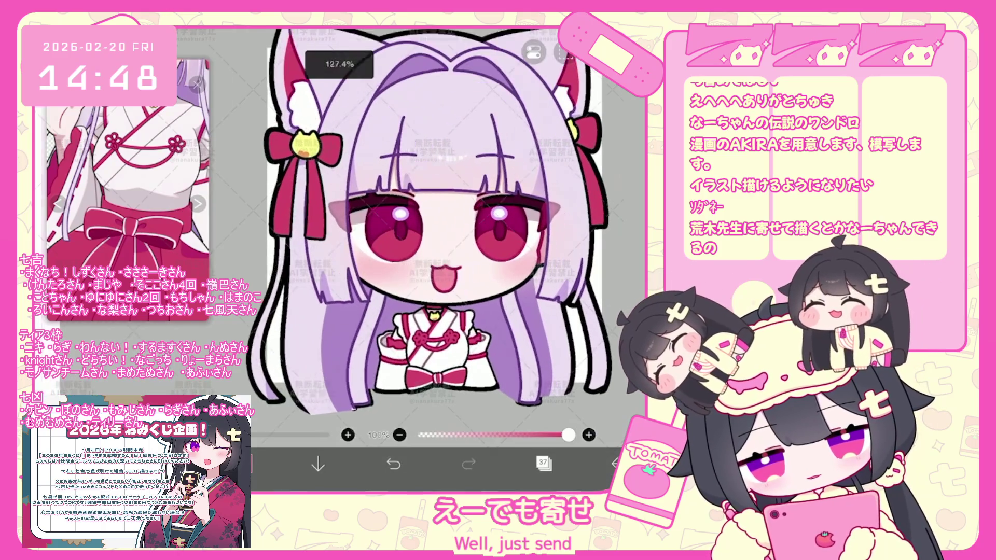
scroll(436, 233, up, 1)
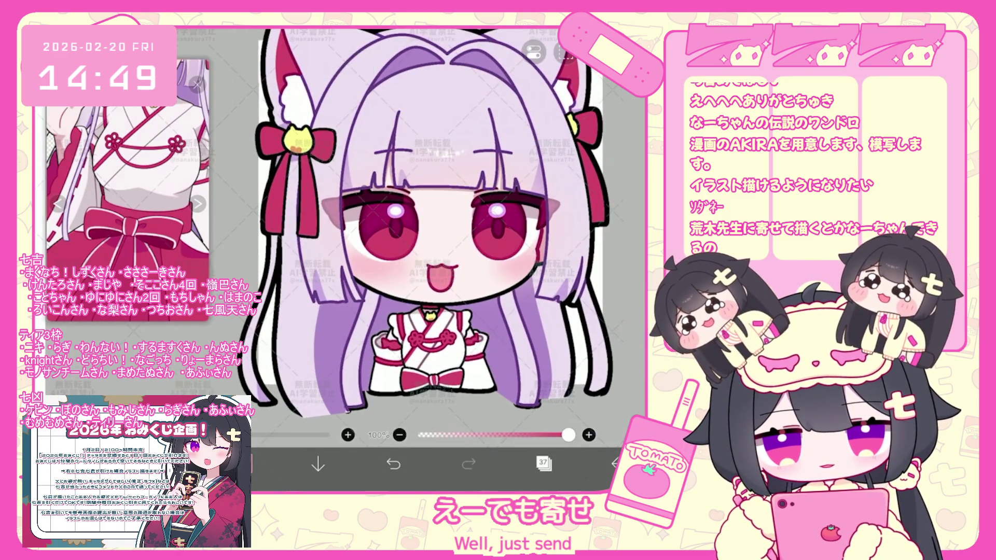
scroll(420, 234, up, 1)
scroll(420, 234, up, 1)
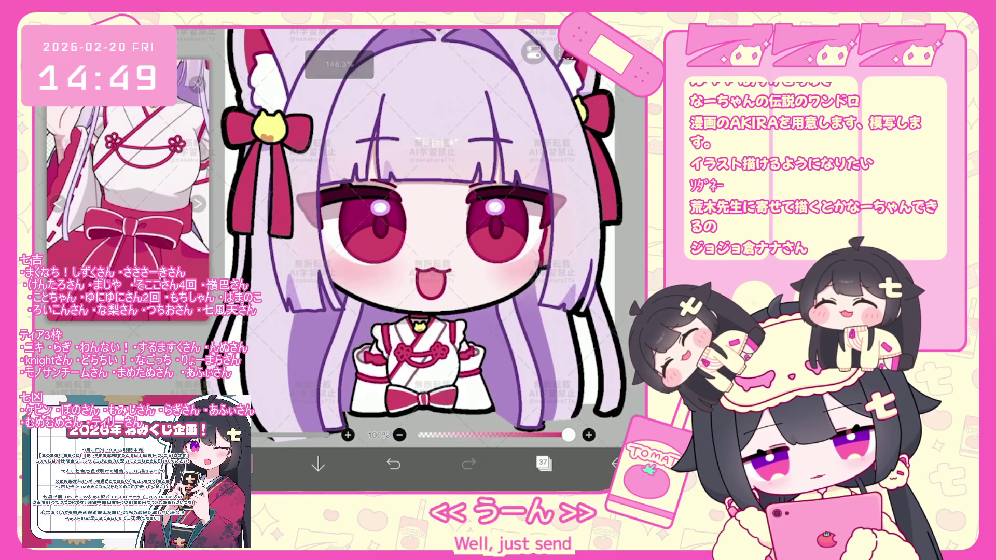
scroll(420, 233, down, 2)
scroll(421, 234, down, 1)
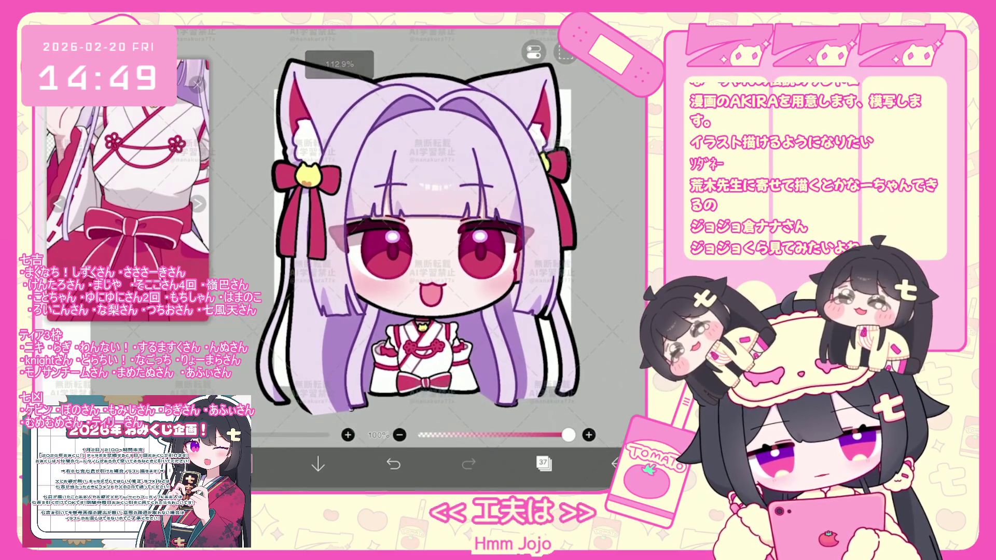
scroll(418, 233, down, 2)
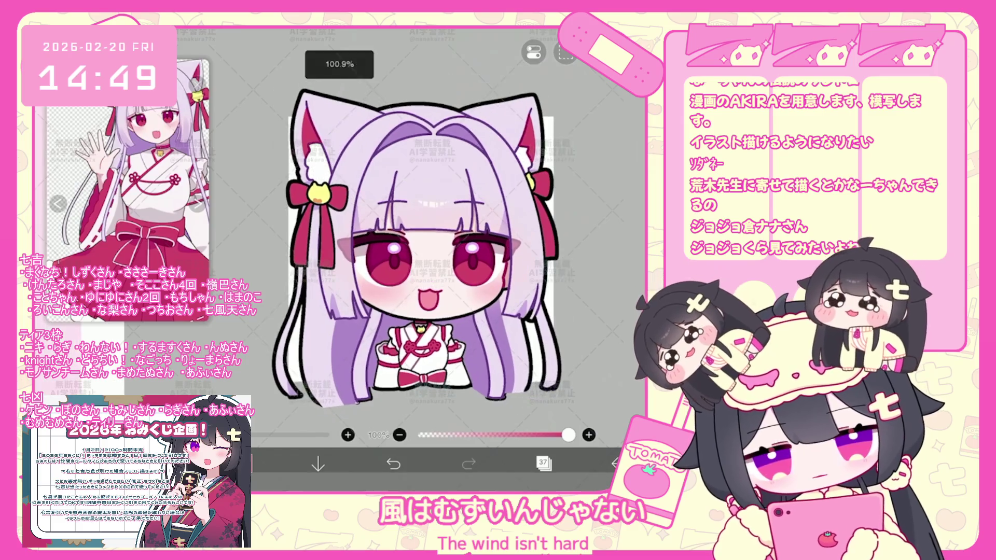
scroll(418, 258, down, 1)
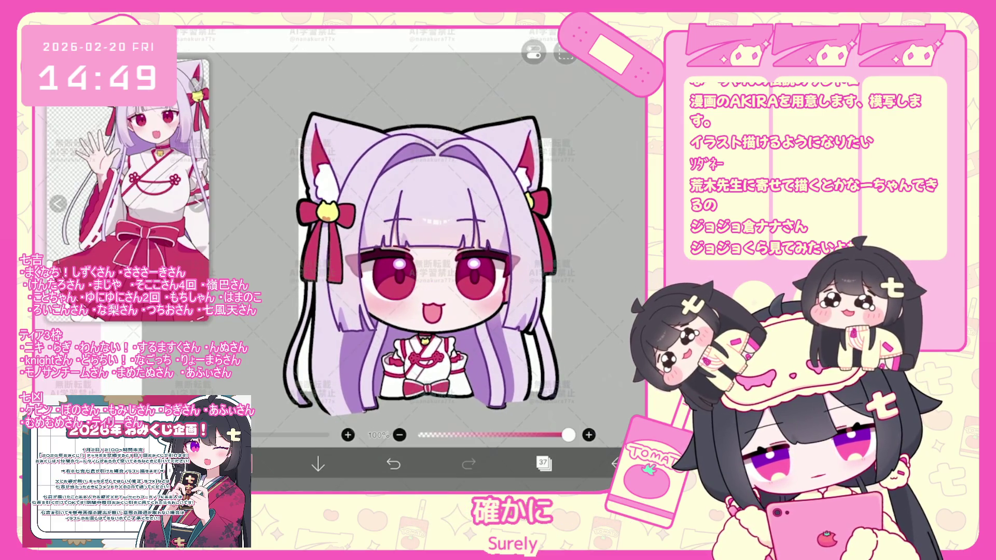
Step: Add a new folder above layer 38 and move layers 37, 36 and 35 into it
click(544, 464)
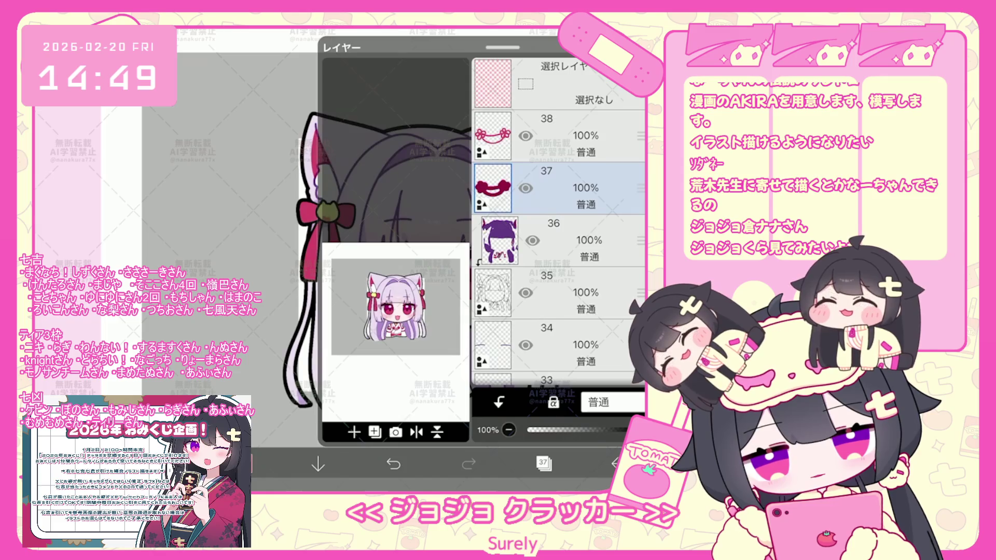
click(576, 136)
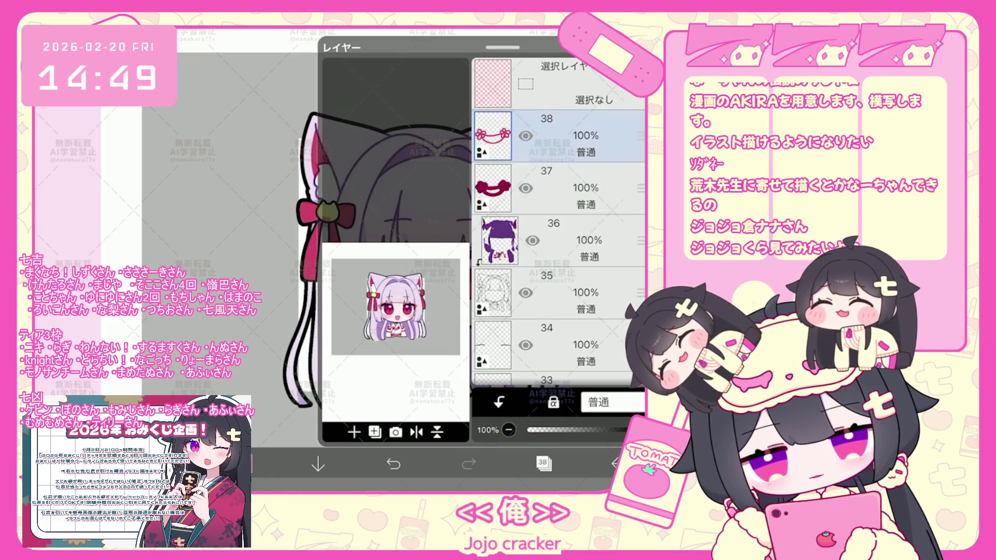
click(354, 432)
click(374, 317)
drag(638, 241, 639, 174)
drag(638, 292, 638, 191)
drag(638, 345, 638, 148)
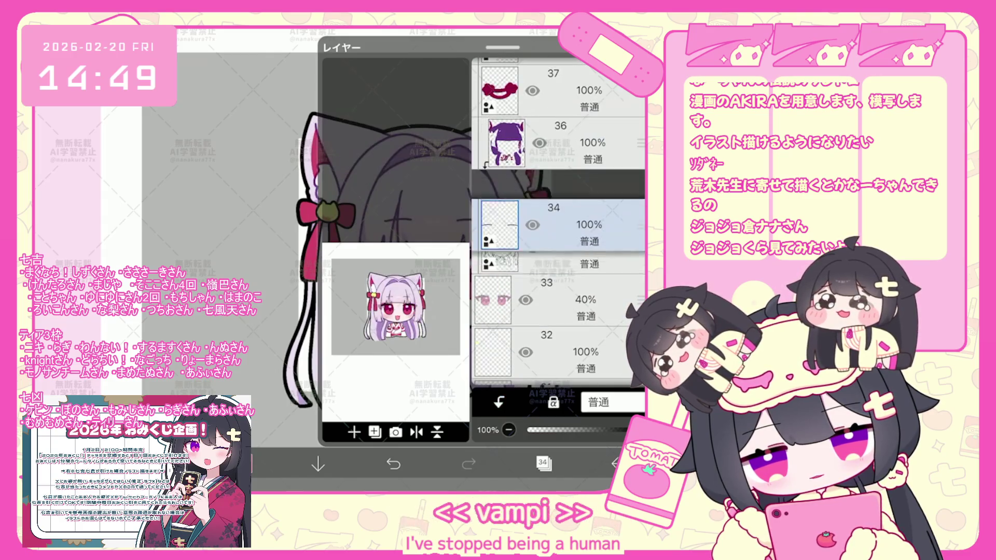
Step: Look through layers 32, 29 and 28, then clip layer 27 to the layer below
click(560, 257)
scroll(558, 234, down, 3)
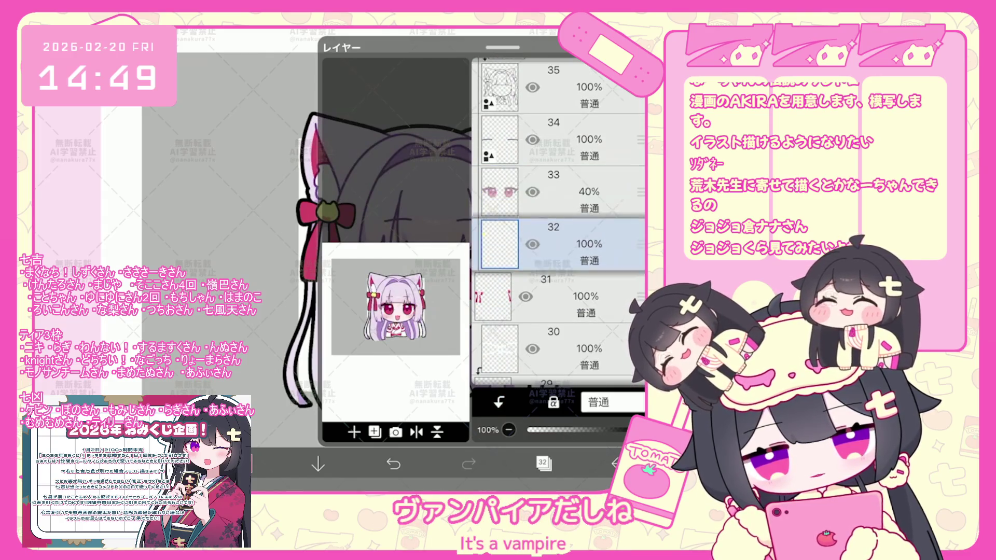
scroll(559, 234, down, 3)
click(560, 248)
click(560, 300)
scroll(559, 233, down, 2)
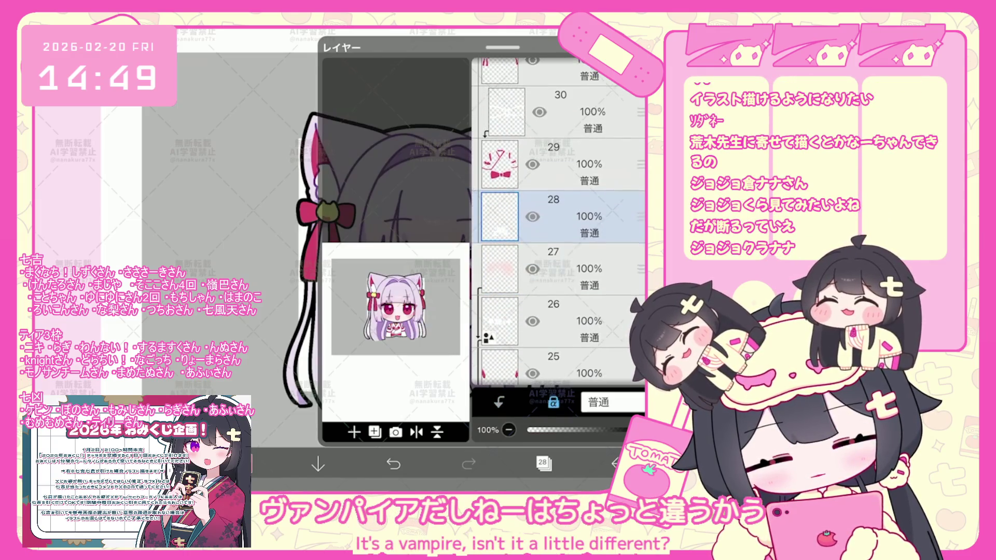
click(561, 269)
click(498, 403)
scroll(559, 233, down, 2)
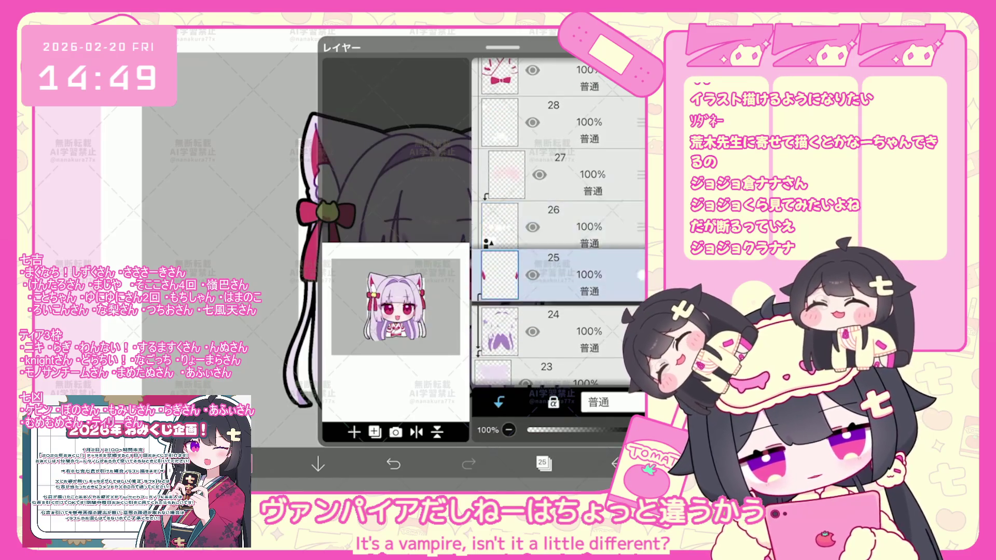
Step: Review layers 24, 23, 13, 12 and 9, then collapse and select the new top folder
click(560, 331)
scroll(559, 233, down, 2)
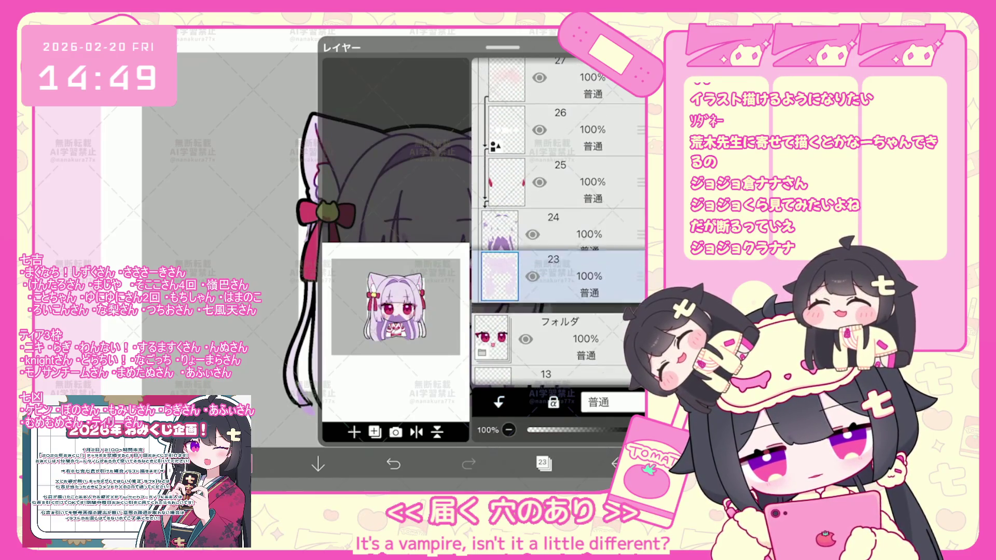
click(561, 339)
scroll(559, 234, down, 2)
click(560, 302)
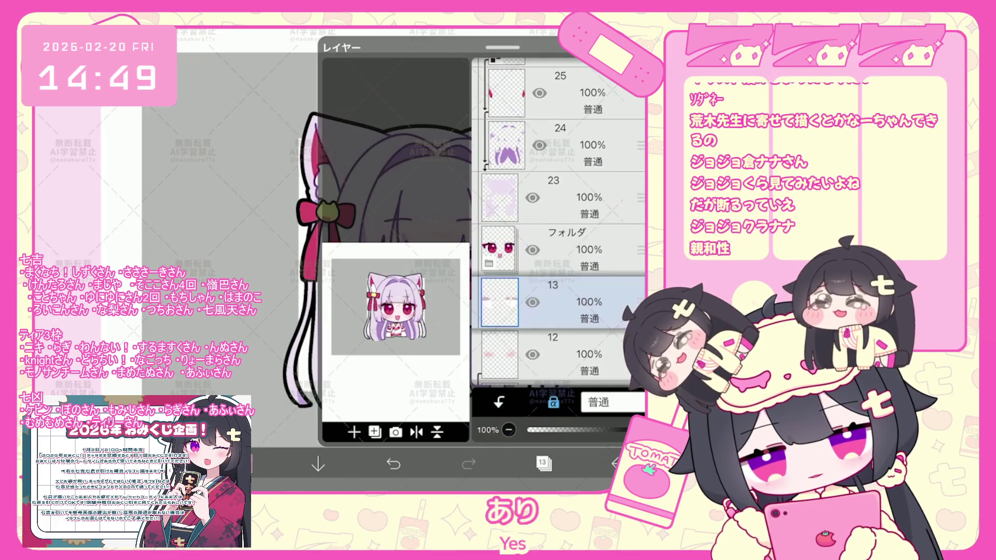
click(560, 354)
scroll(559, 233, down, 2)
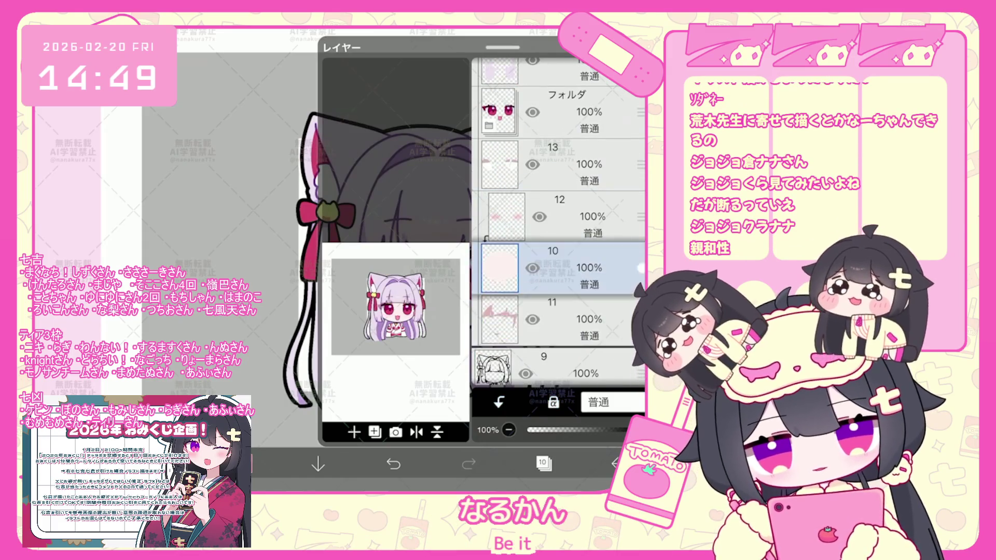
click(561, 296)
scroll(559, 234, up, 5)
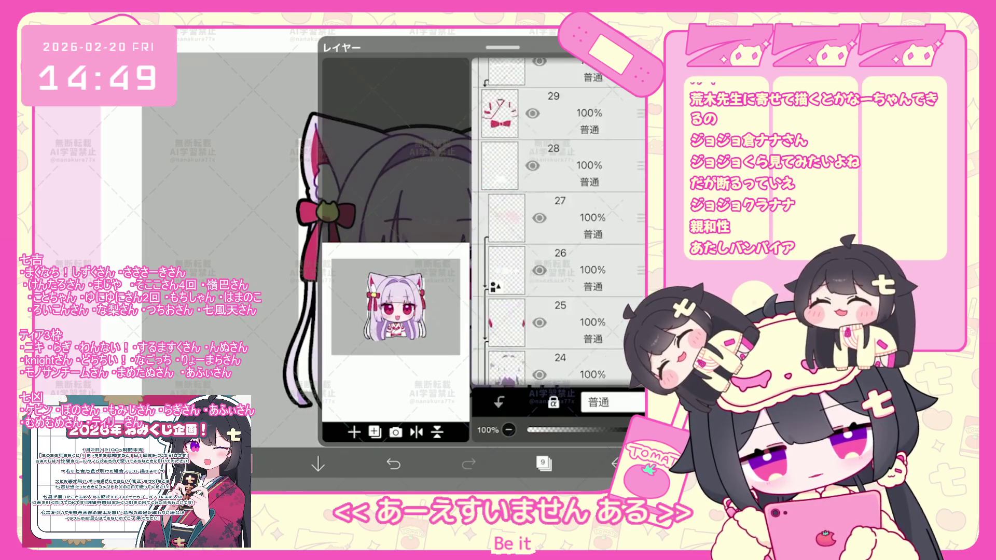
scroll(559, 221, up, 10)
click(561, 136)
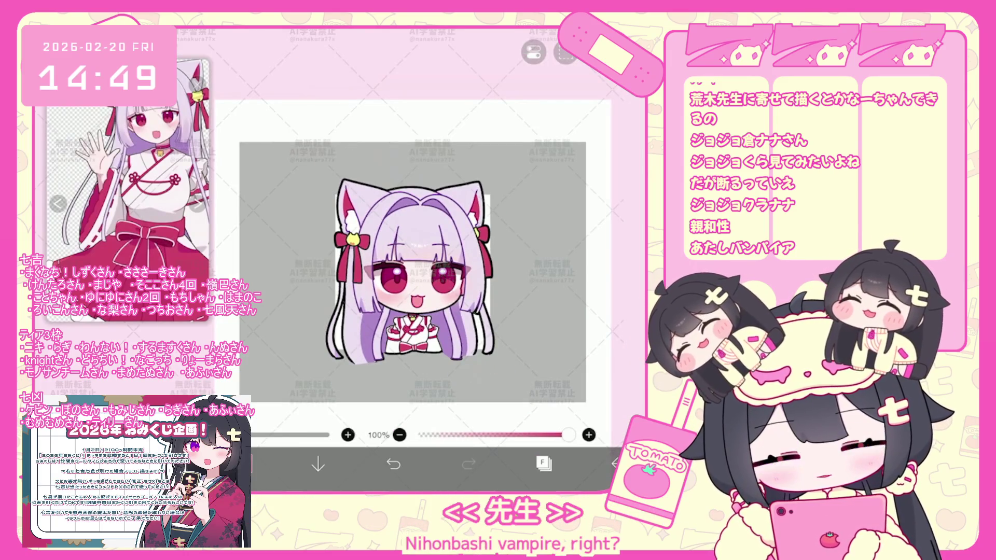
scroll(412, 273, up, 5)
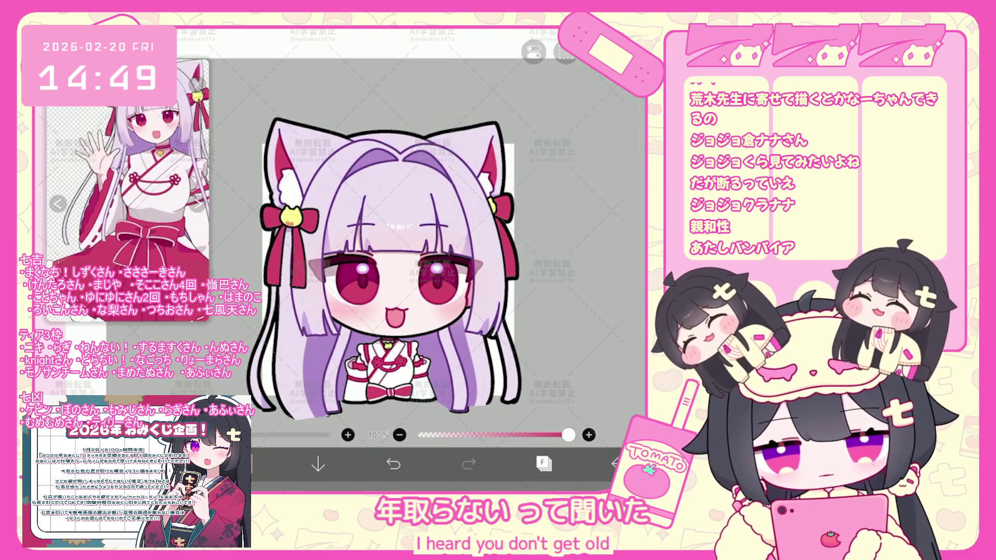
scroll(443, 264, down, 3)
Step: Expand the top folder and make layer 35 the working layer for the chest outfit
click(543, 463)
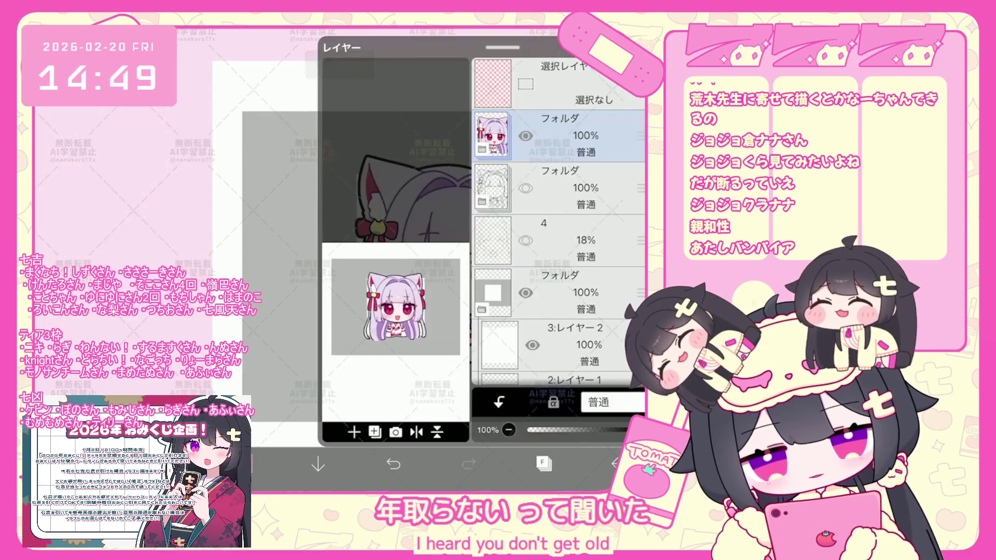
click(481, 148)
scroll(558, 234, down, 3)
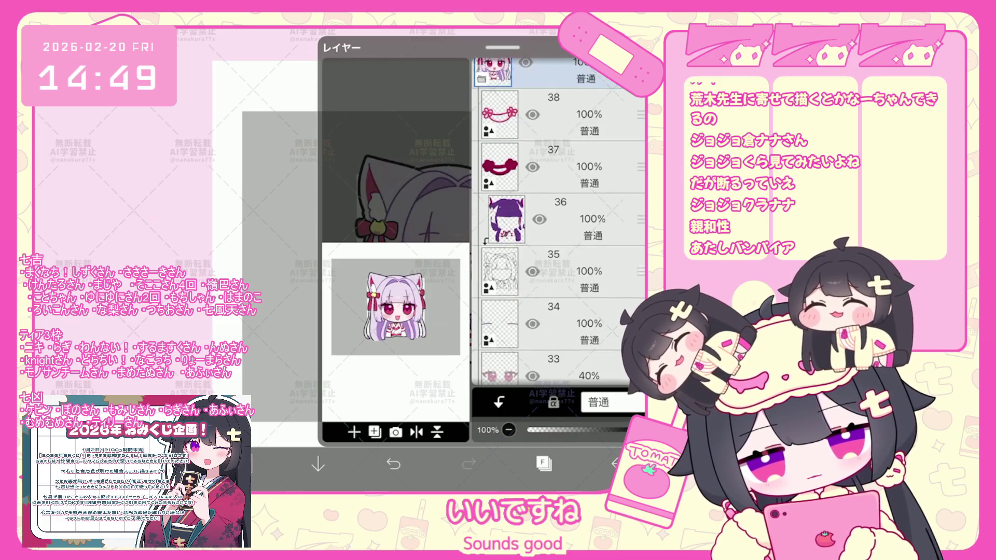
click(576, 271)
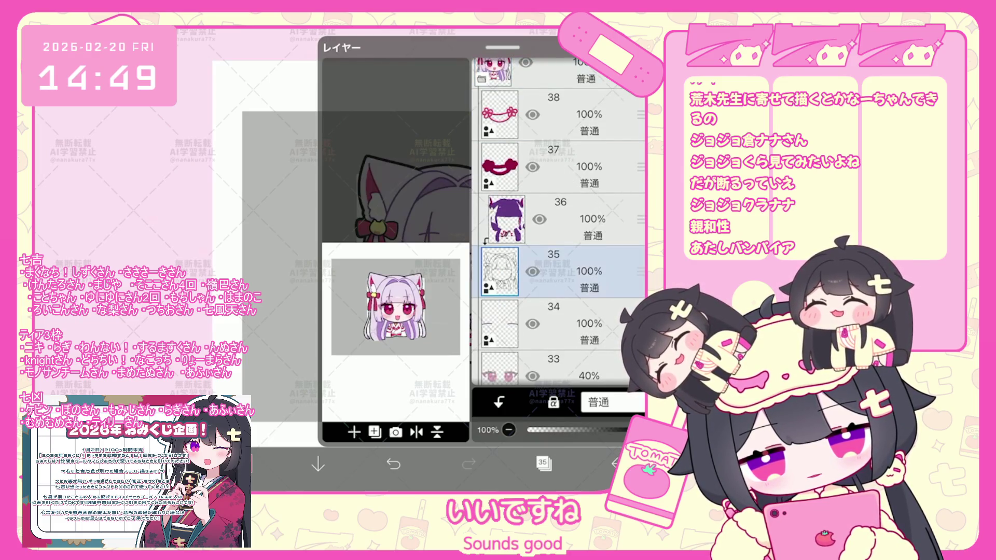
scroll(558, 222, down, 5)
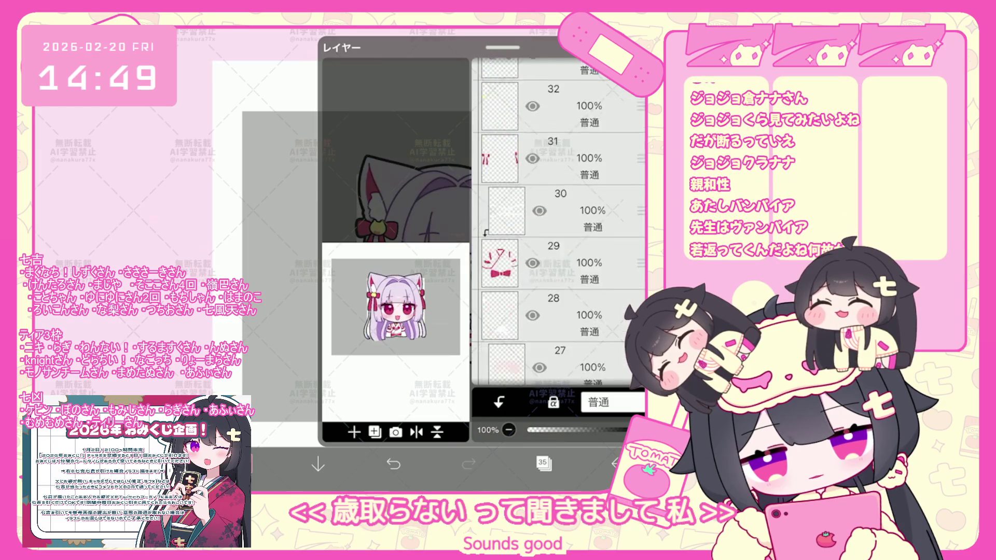
scroll(559, 222, down, 3)
scroll(559, 222, down, 4)
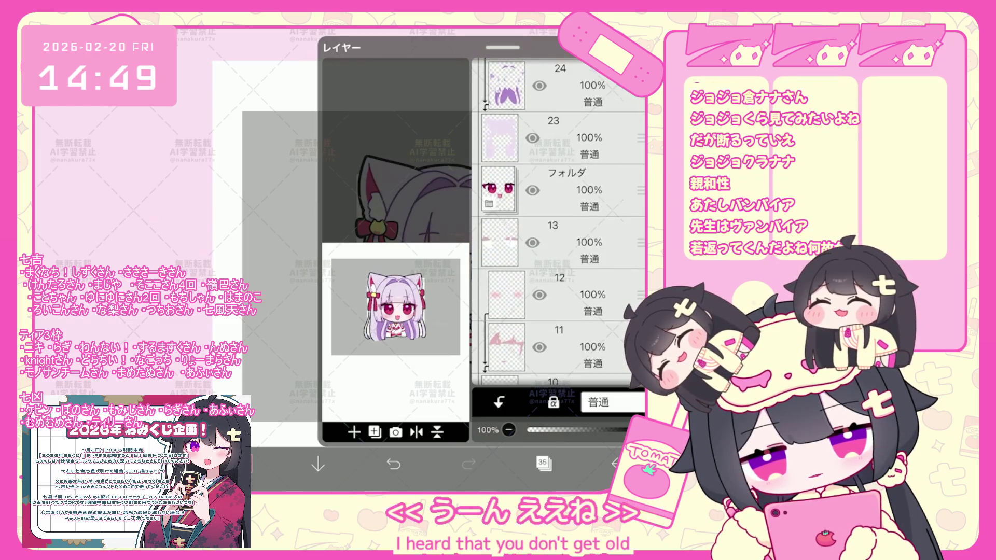
scroll(559, 222, up, 2)
scroll(559, 222, up, 5)
scroll(560, 222, up, 5)
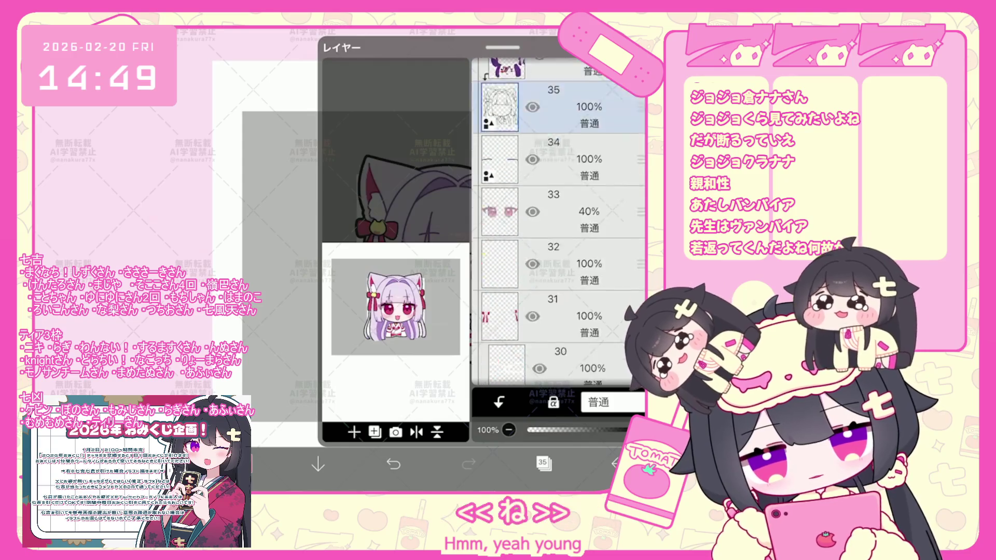
click(576, 242)
click(575, 295)
click(543, 464)
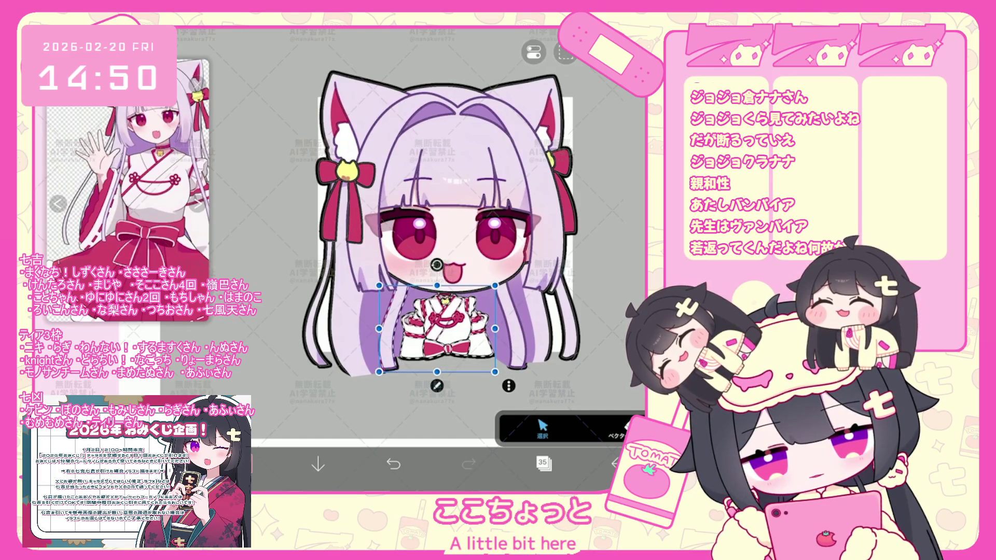
Step: Turn the outfit selection into a transform box
key(ctrl+t)
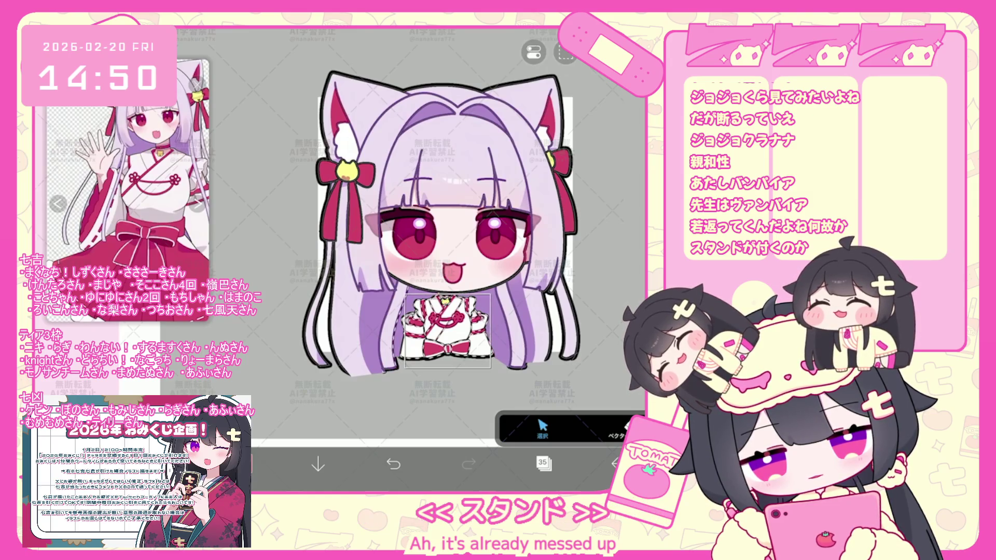
scroll(381, 210, up, 3)
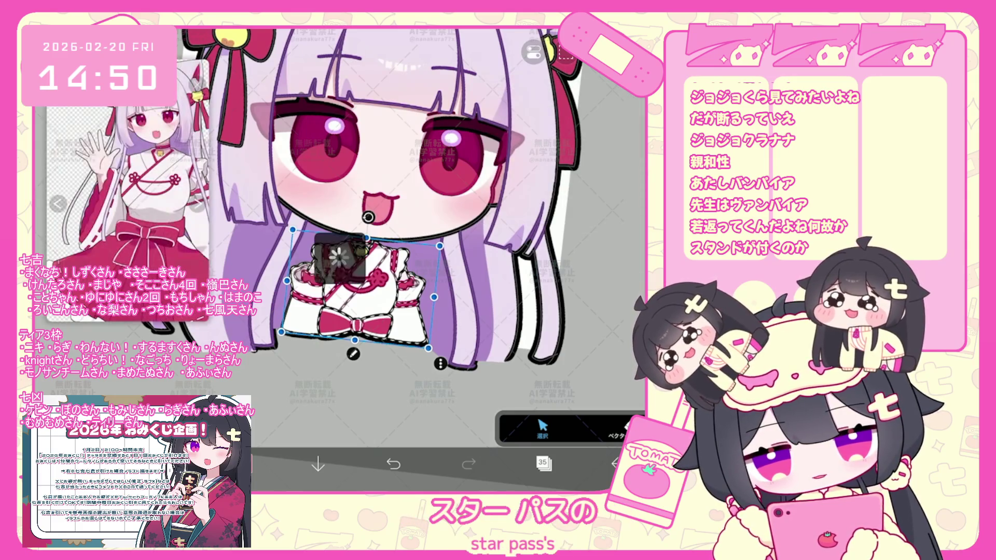
scroll(557, 250, down, 3)
scroll(557, 249, down, 3)
scroll(558, 249, down, 3)
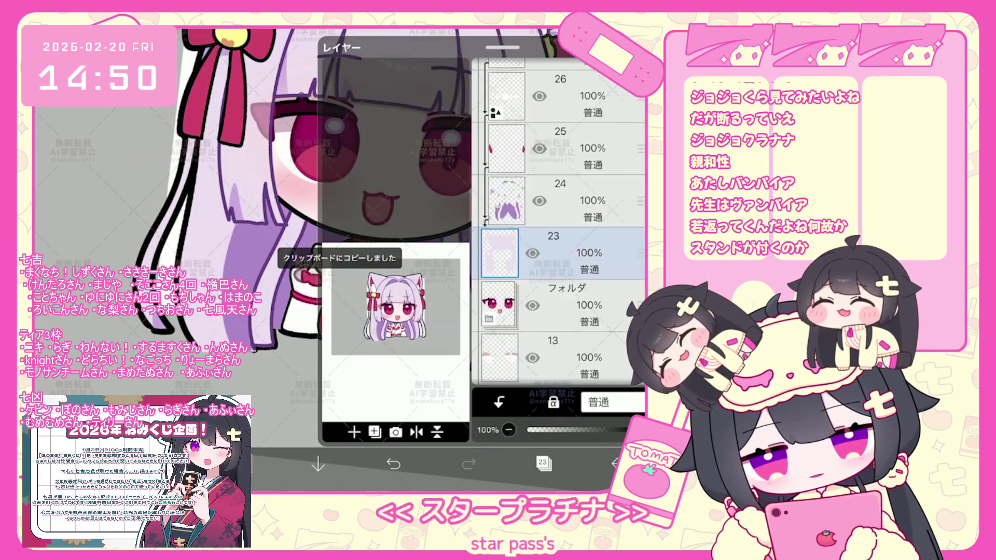
scroll(558, 249, up, 2)
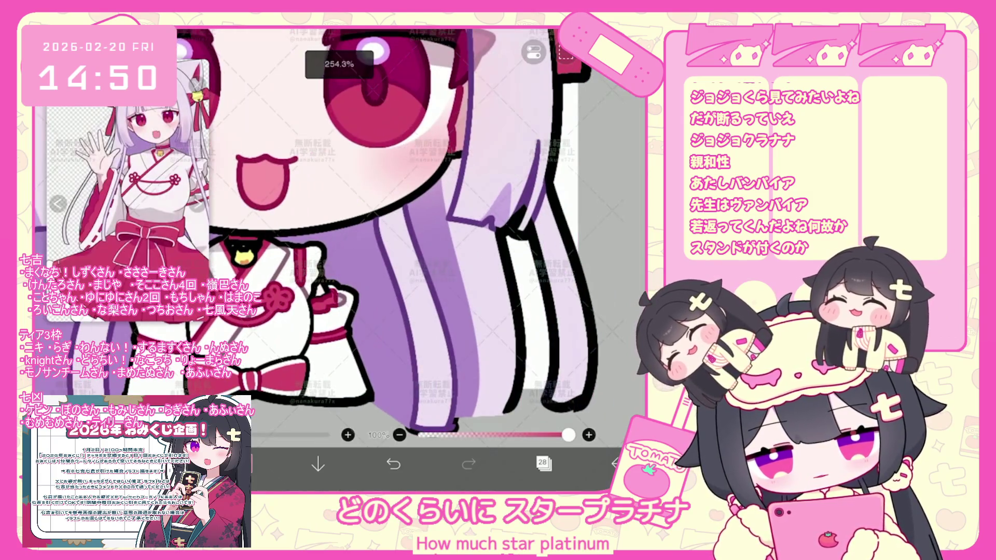
Step: Bring up the layer list to reach layer 28 with the outfit line art
click(544, 464)
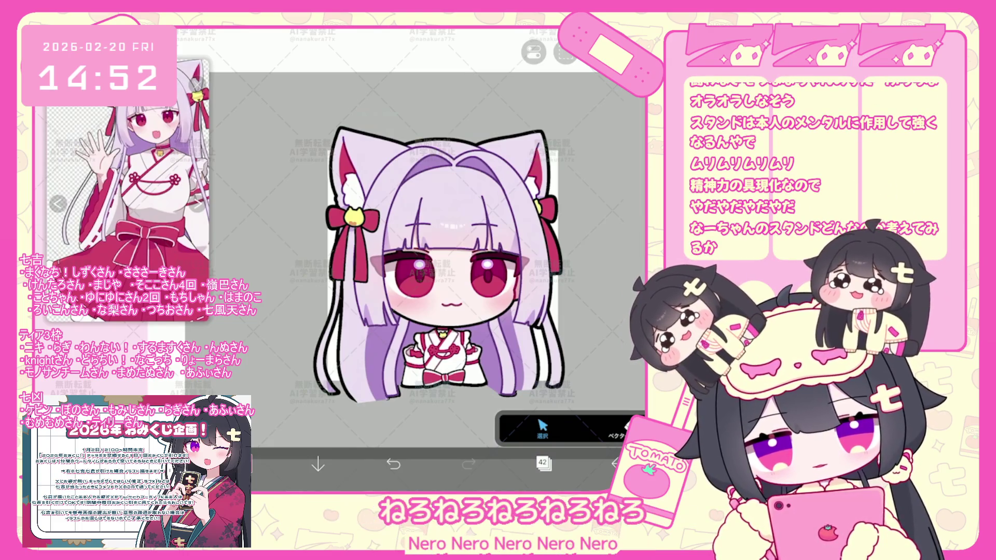
scroll(411, 257, up, 5)
scroll(411, 257, up, 3)
Step: Select the closed ω-shaped mouth stroke on the girl's face
click(401, 282)
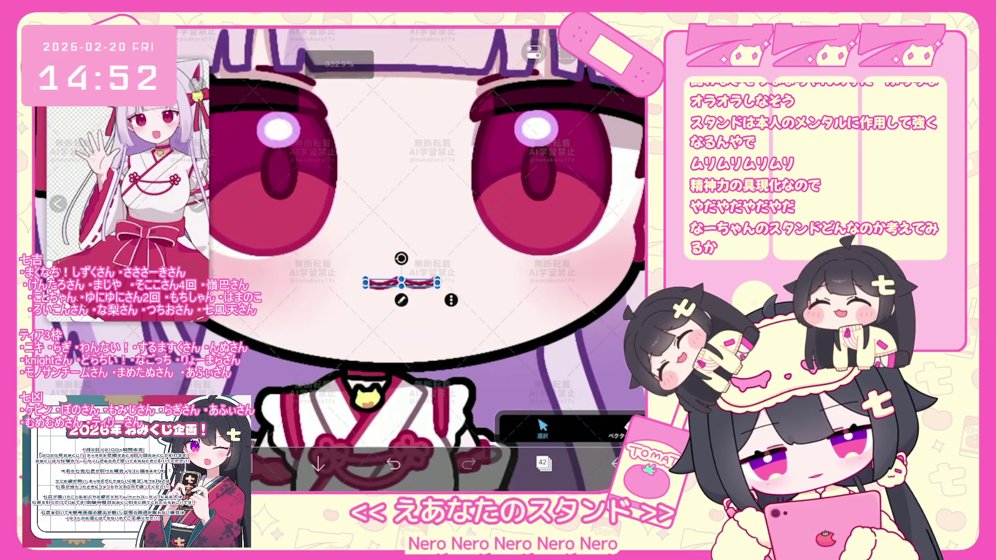
scroll(411, 257, down, 5)
scroll(411, 256, down, 3)
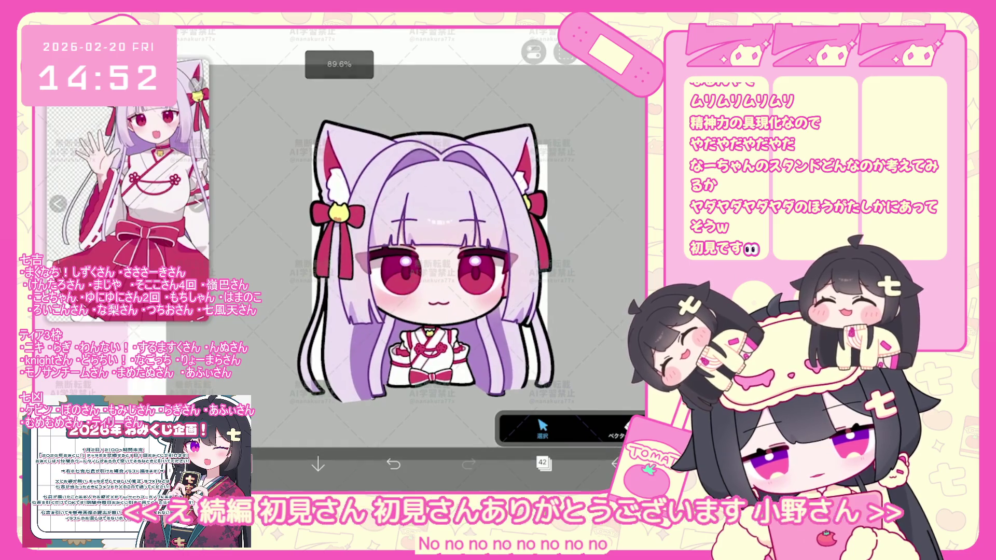
Step: Save the closed-mouth version as a transparent PNG, then folder the mouth layers inside the character folder and hide it
click(339, 309)
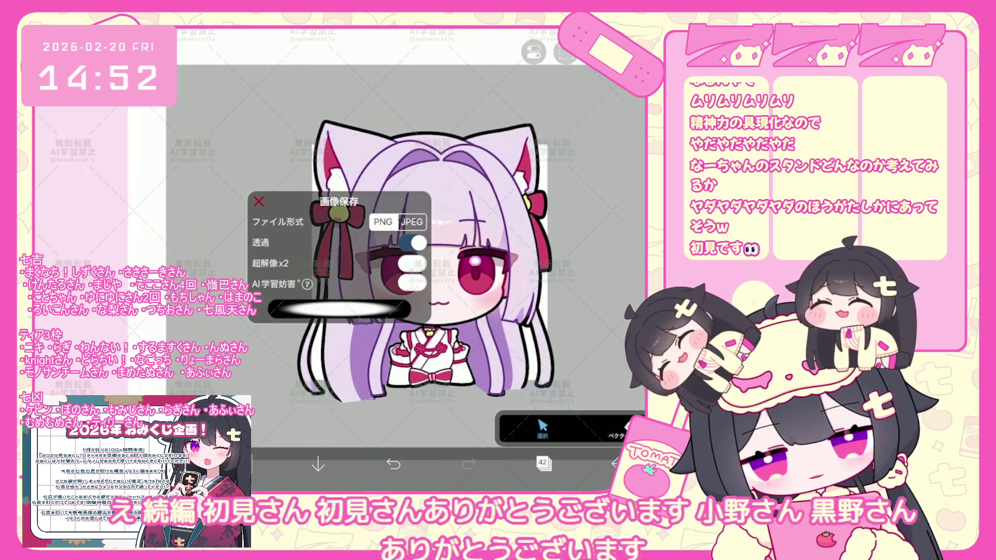
click(542, 464)
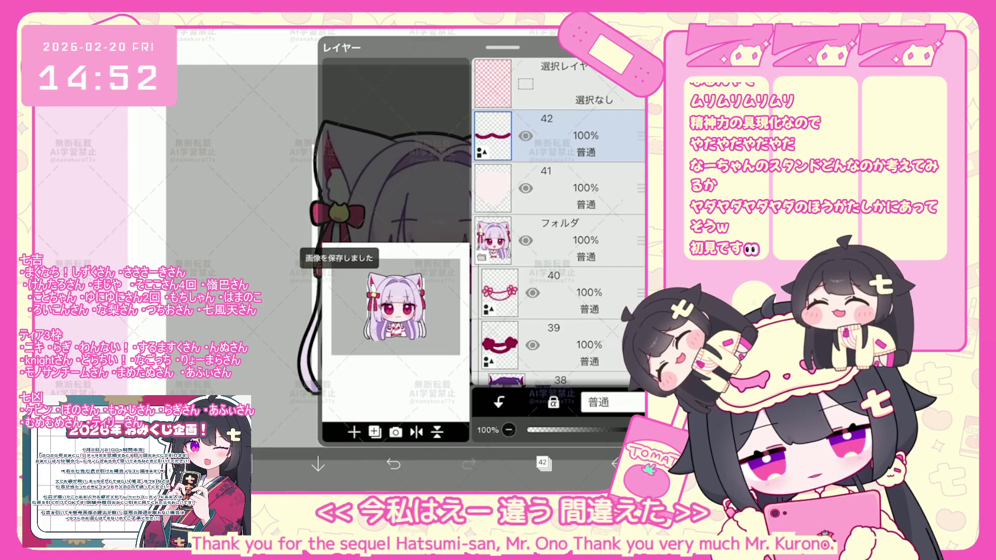
click(355, 432)
click(366, 316)
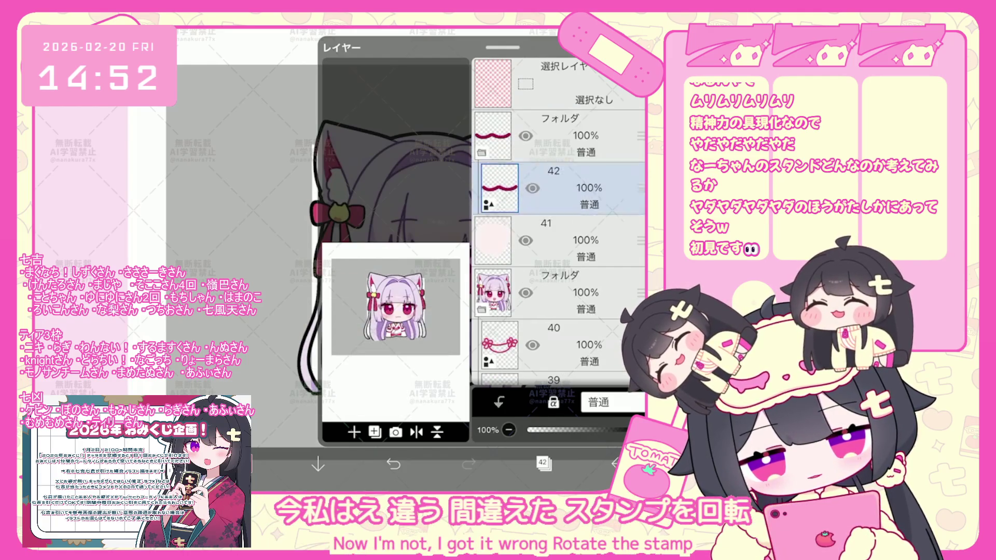
click(560, 240)
click(576, 136)
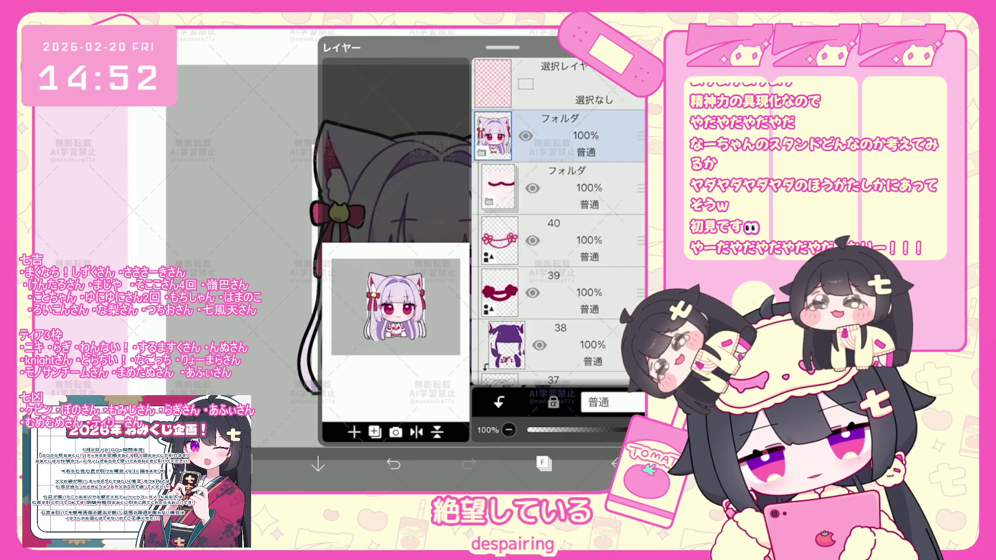
click(532, 187)
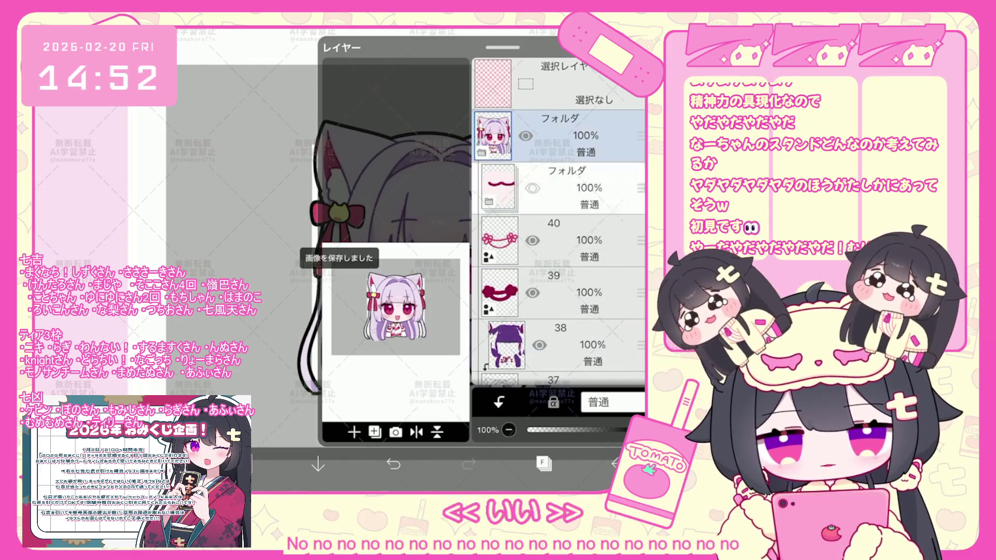
Step: Add a new empty layer 43 above the hidden mouth folder
click(576, 188)
click(376, 432)
click(359, 400)
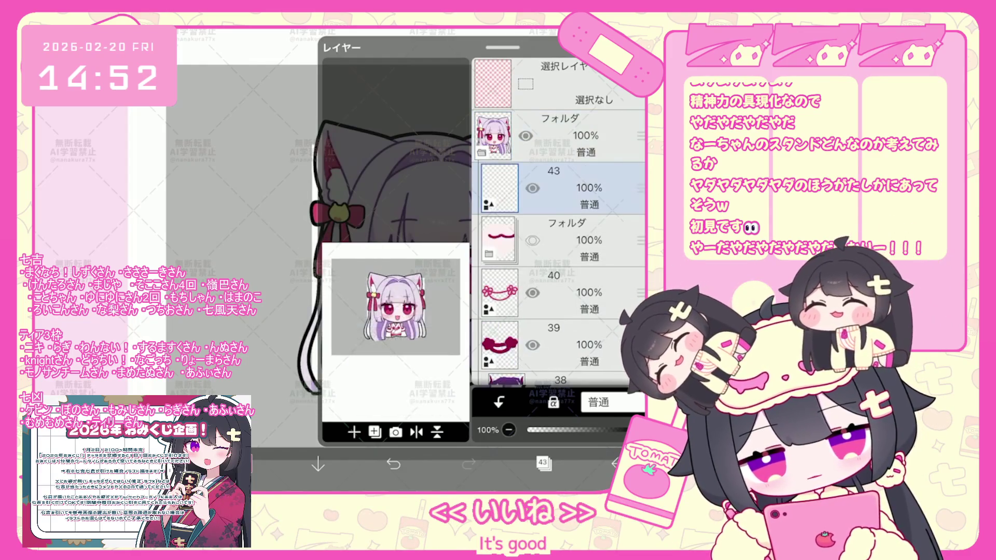
Step: Select layer 44 and pick a dark red drawing colour for the tongue outline
click(543, 464)
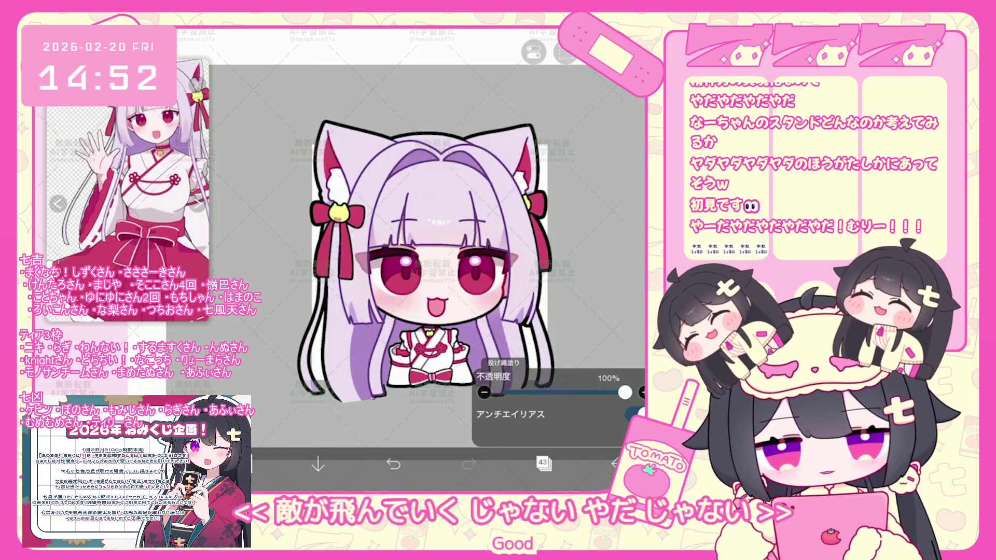
scroll(448, 302, up, 5)
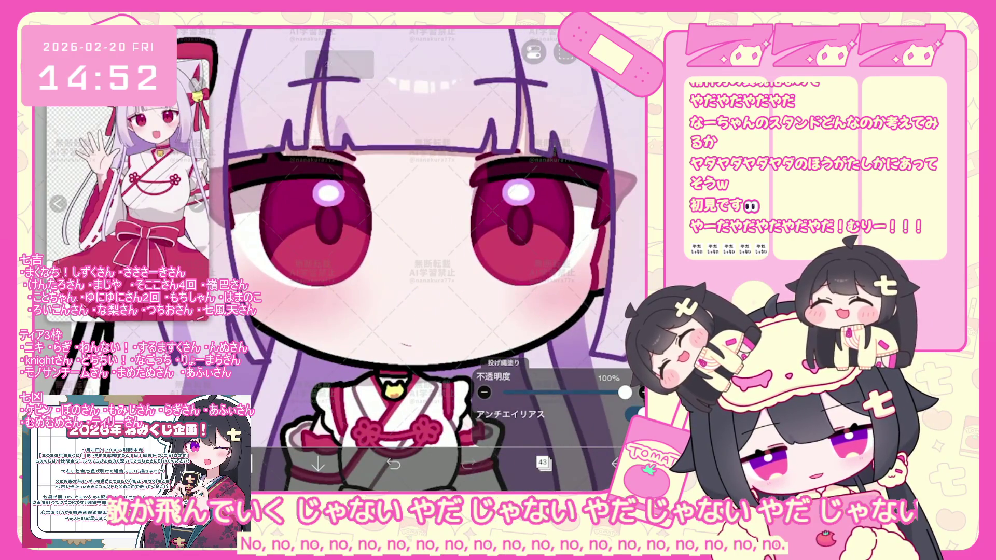
click(543, 464)
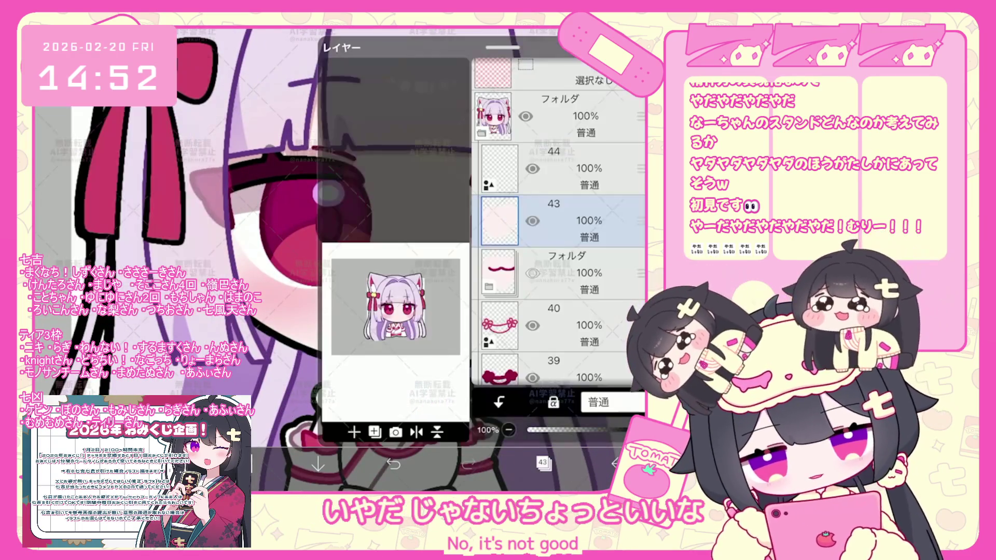
click(560, 168)
click(543, 464)
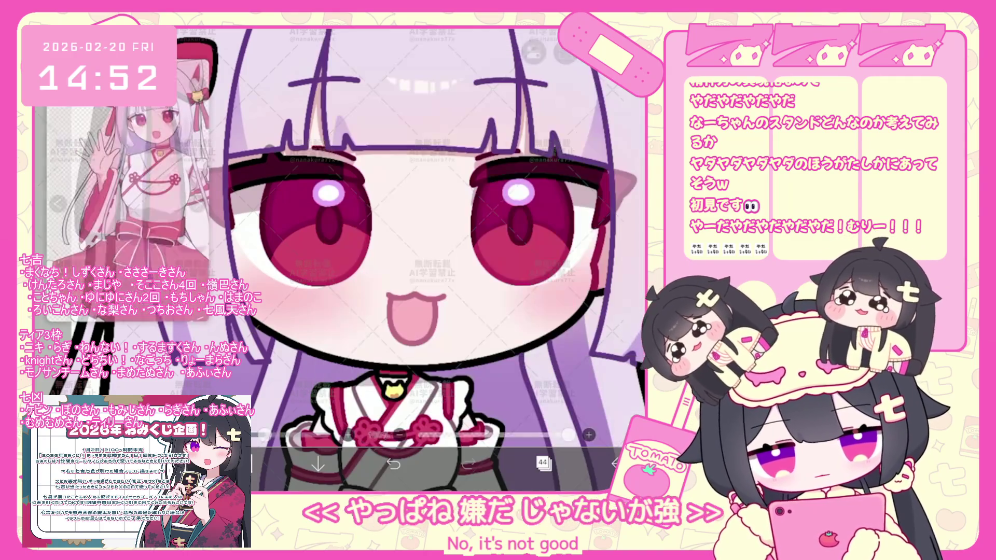
scroll(412, 257, up, 3)
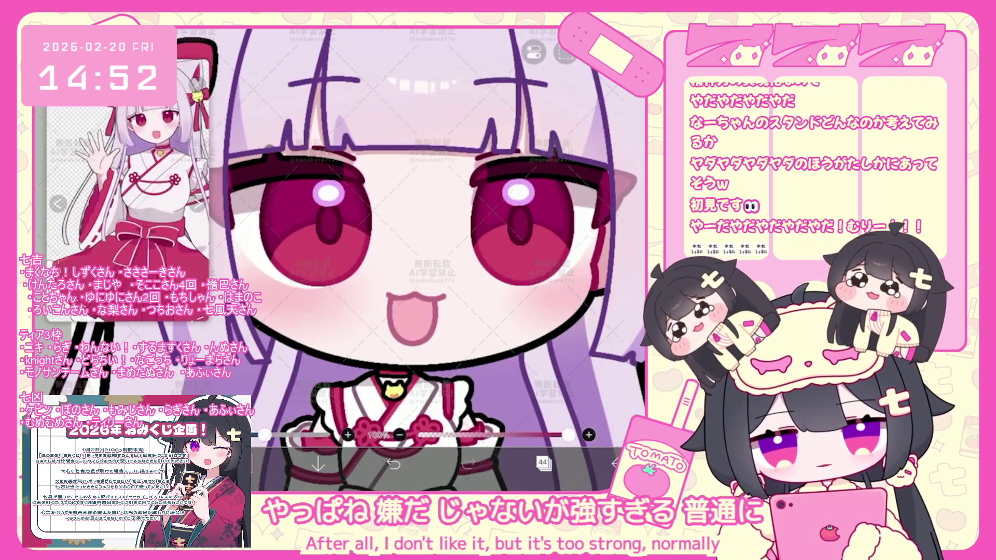
scroll(412, 257, up, 3)
Step: Trace the open mouth and tongue outline in dark red, undoing and redrawing strokes until right
drag(342, 311, 381, 350)
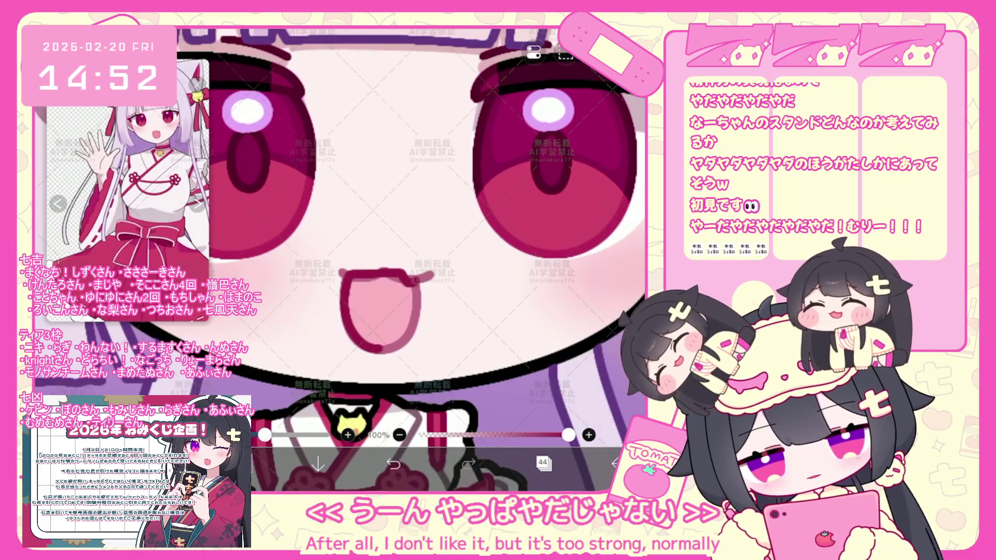
drag(420, 276, 426, 318)
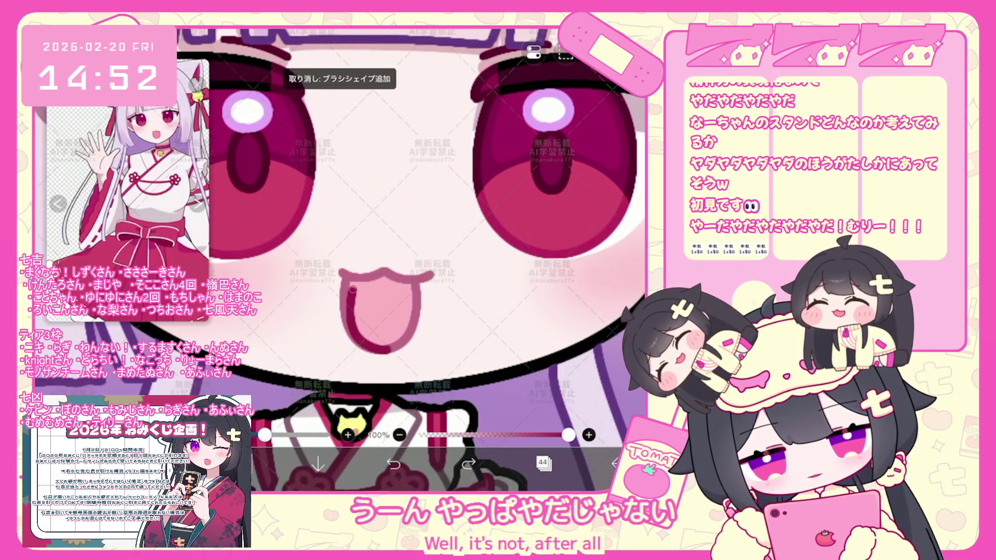
key(ctrl+z)
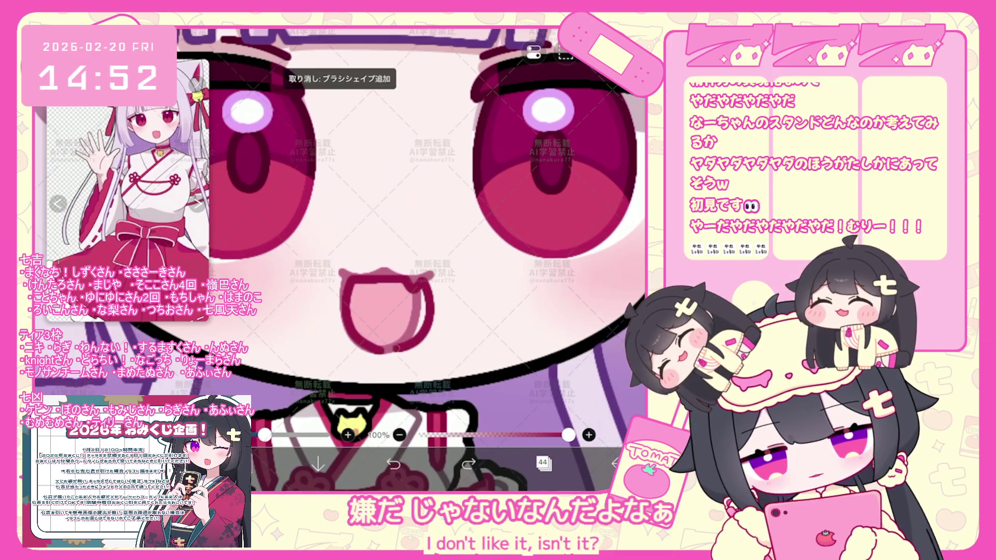
scroll(412, 256, down, 3)
scroll(412, 256, up, 3)
scroll(412, 257, up, 2)
key(ctrl+z)
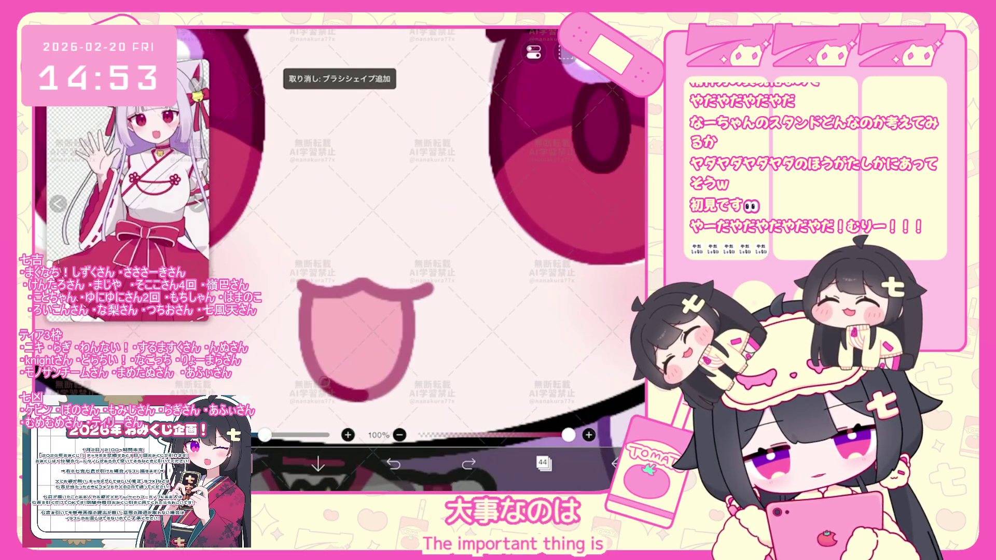
scroll(413, 256, up, 1)
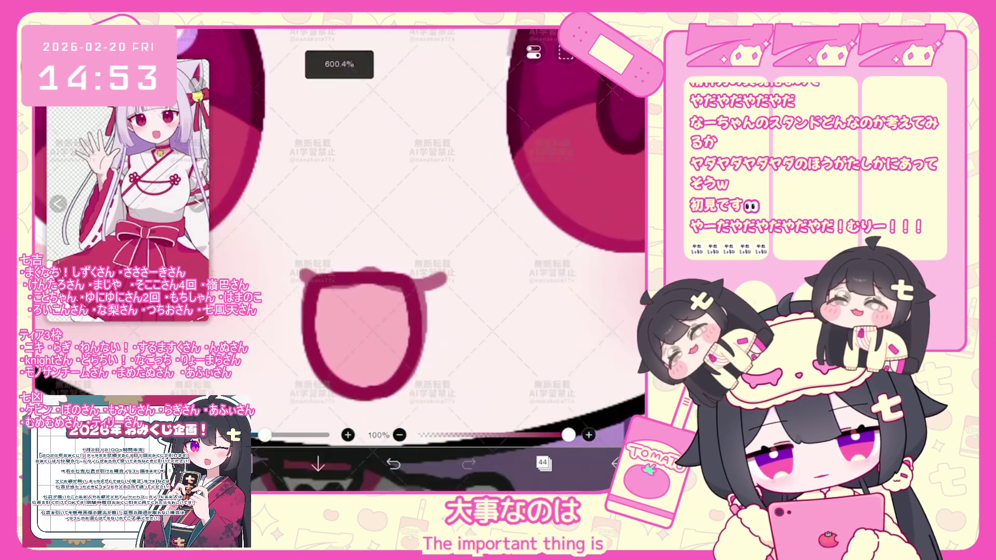
key(ctrl+z)
drag(406, 276, 387, 393)
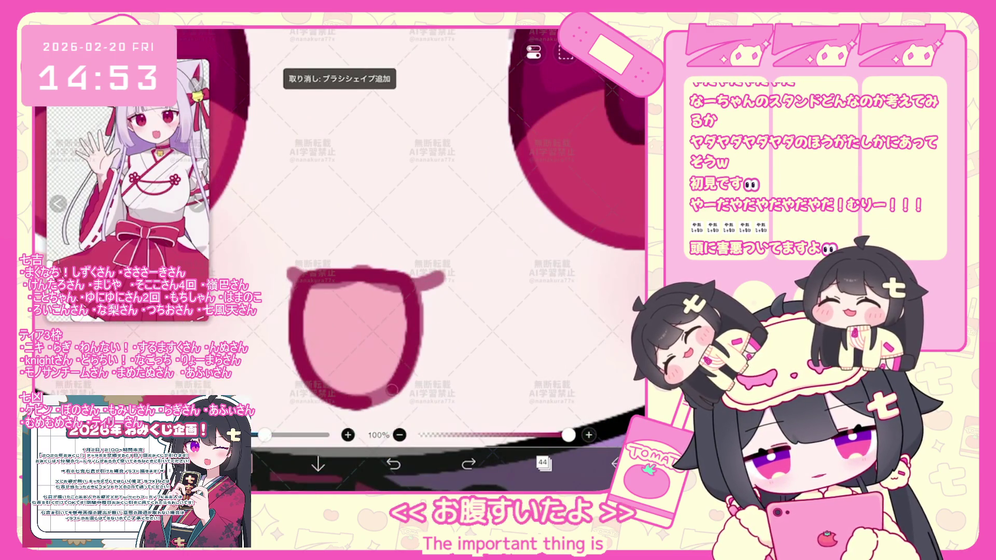
key(ctrl+z)
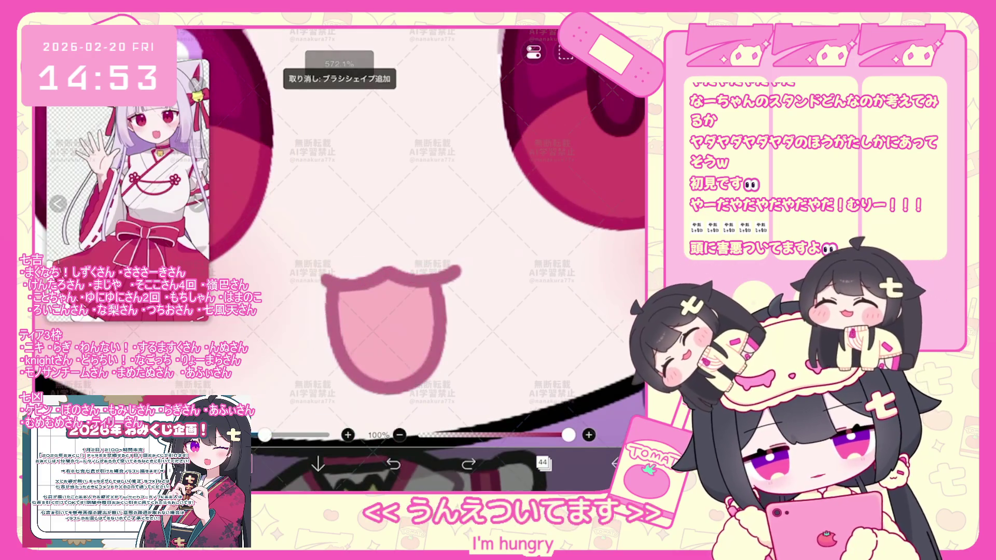
drag(385, 387, 331, 286)
drag(405, 269, 440, 358)
key(ctrl+z)
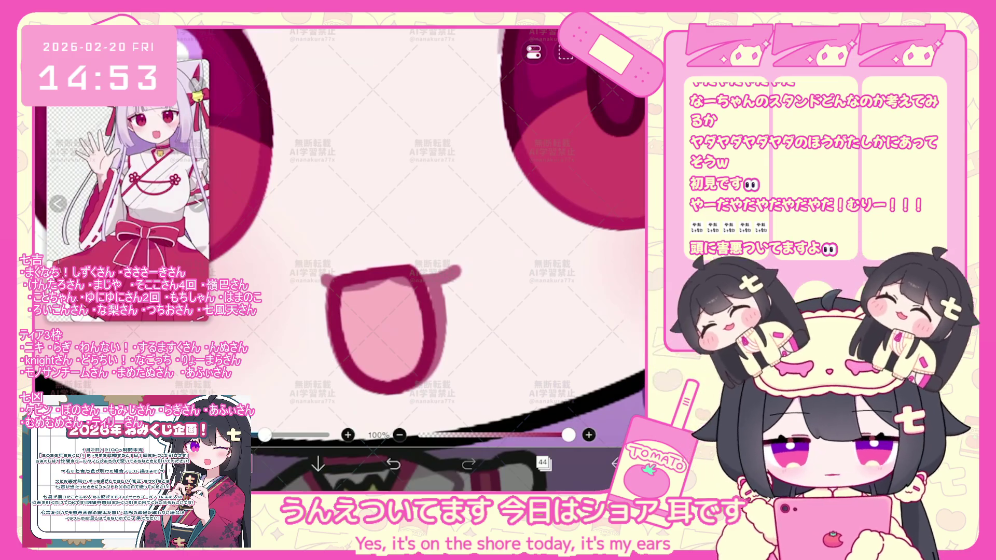
key(ctrl+z)
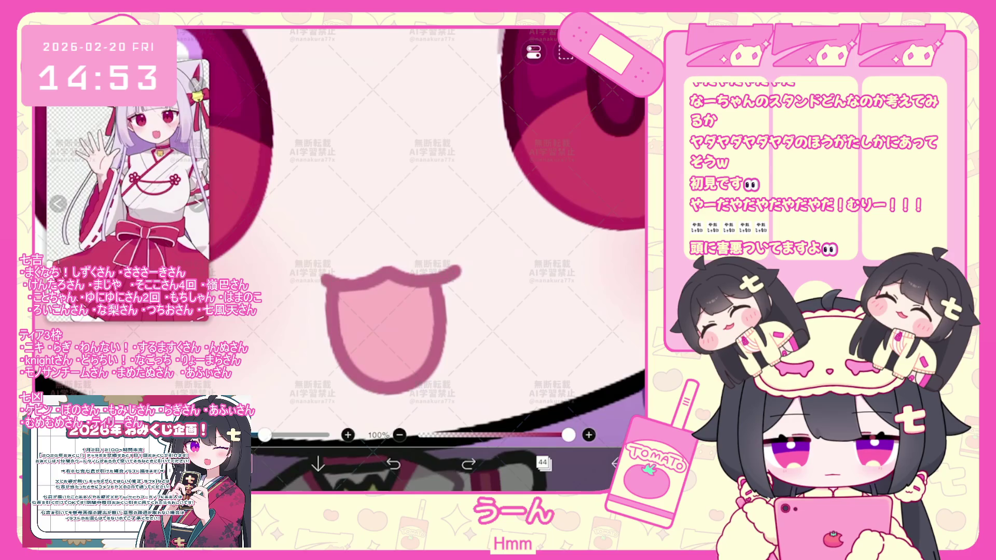
scroll(435, 233, down, 2)
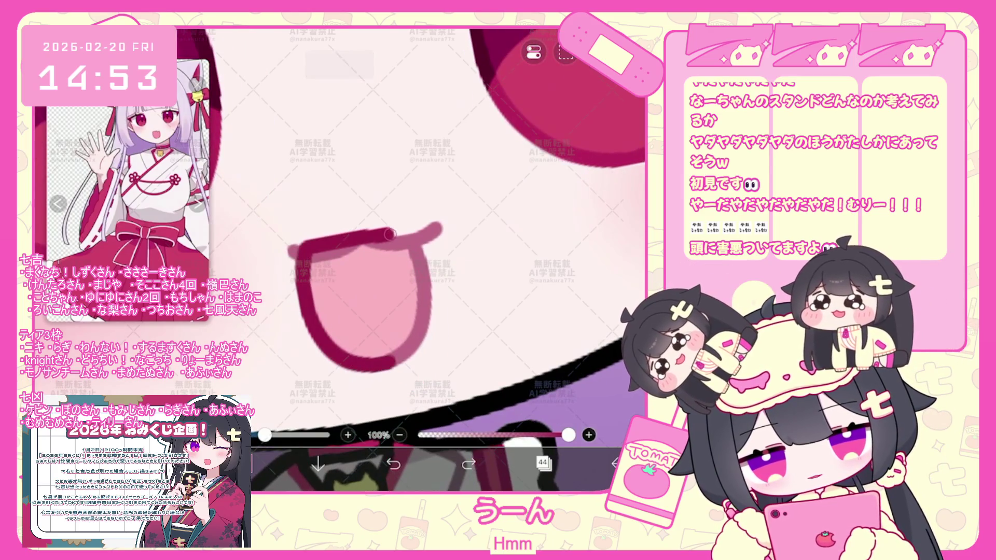
scroll(435, 233, down, 3)
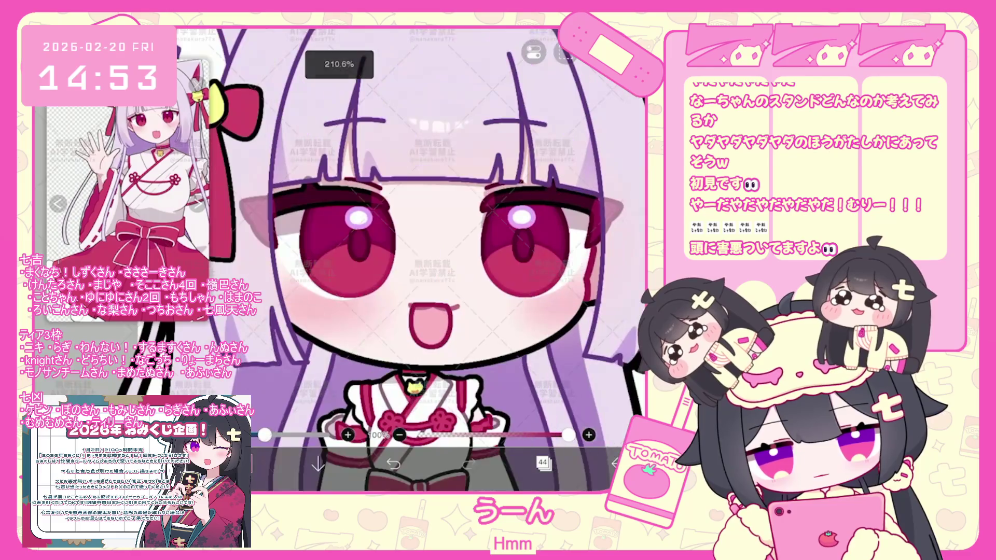
Step: Add a new layer above layer 43 and make layer 45 active
click(543, 464)
click(560, 240)
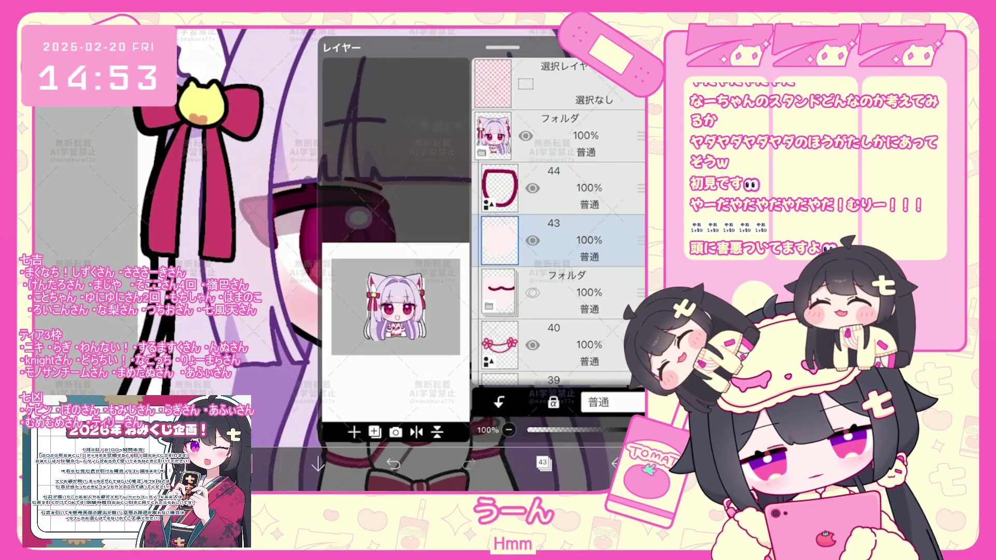
click(354, 432)
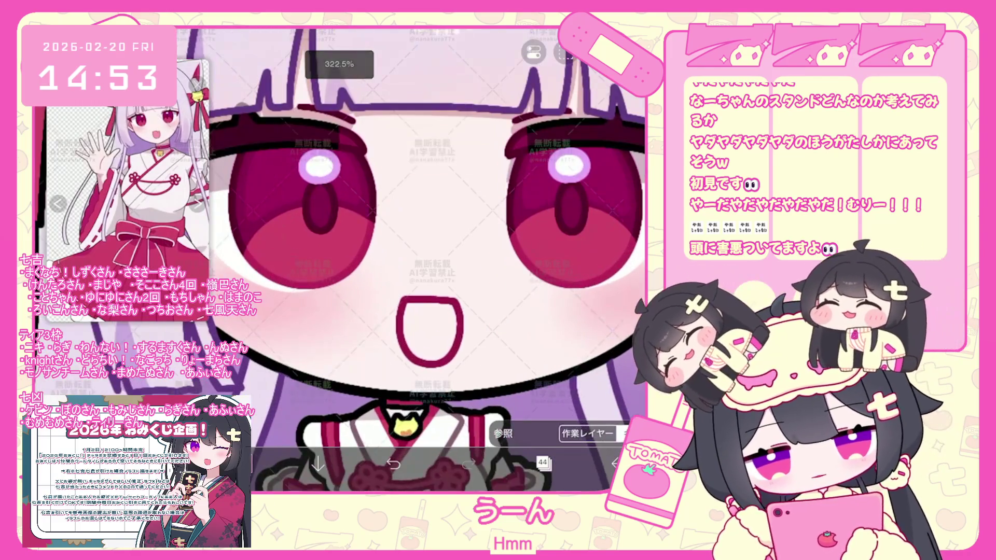
click(543, 464)
click(560, 167)
click(543, 463)
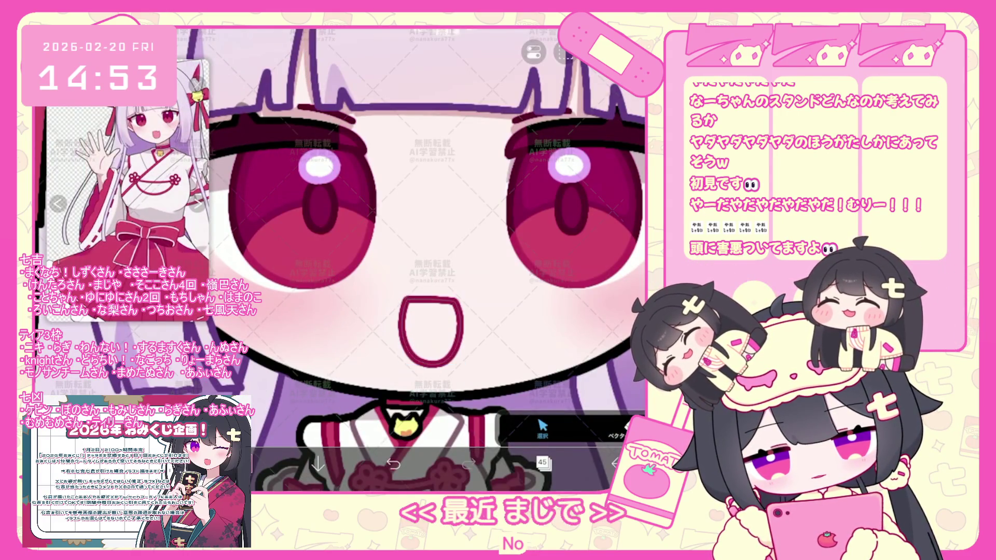
Step: Switch back to layer 44 and choose a new drawing colour
click(544, 462)
click(561, 226)
click(544, 463)
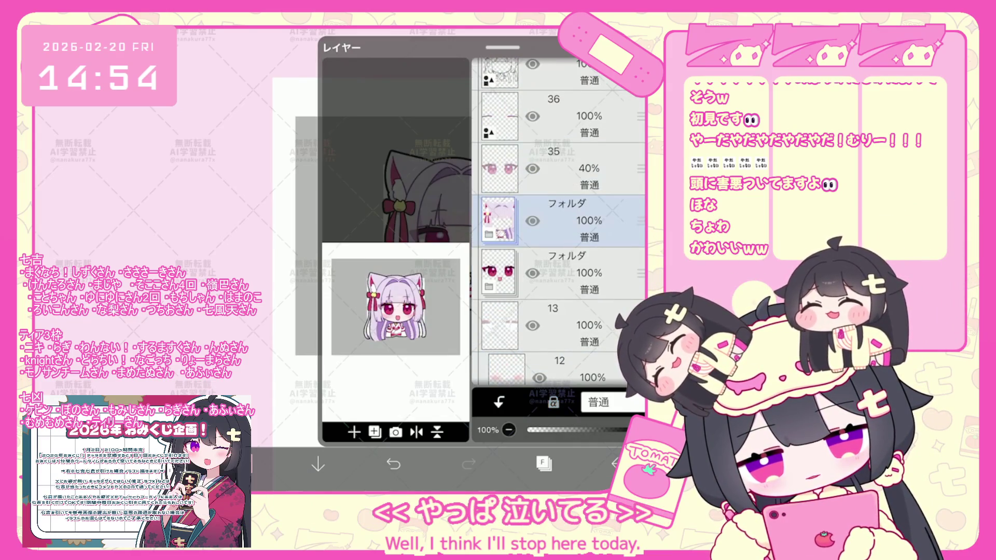
Step: Select the lower character folder and add a fresh layer 23 over the eye
click(575, 272)
click(375, 432)
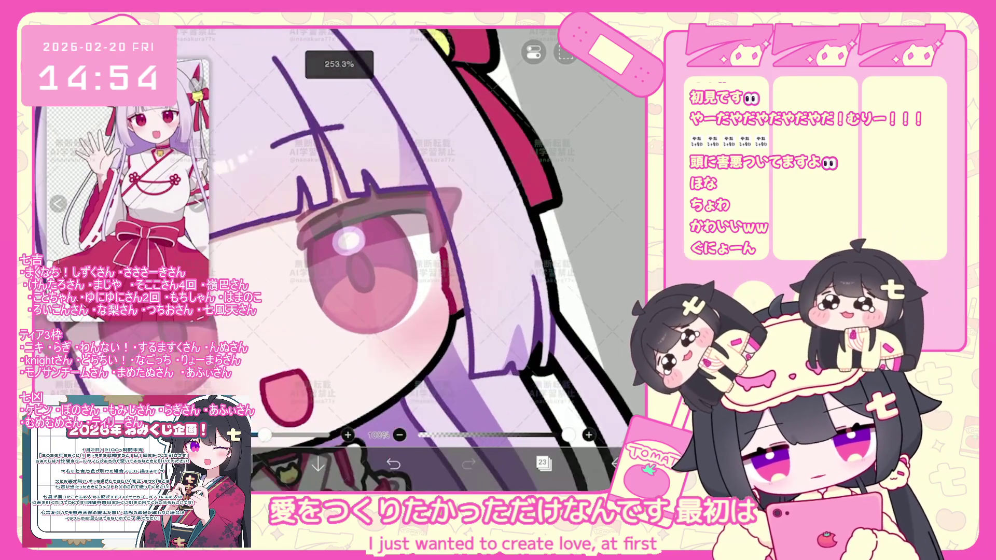
Step: Brush a dark closed-eye curve across the right eye, undoing and redrawing until it sits well
key(ctrl+z)
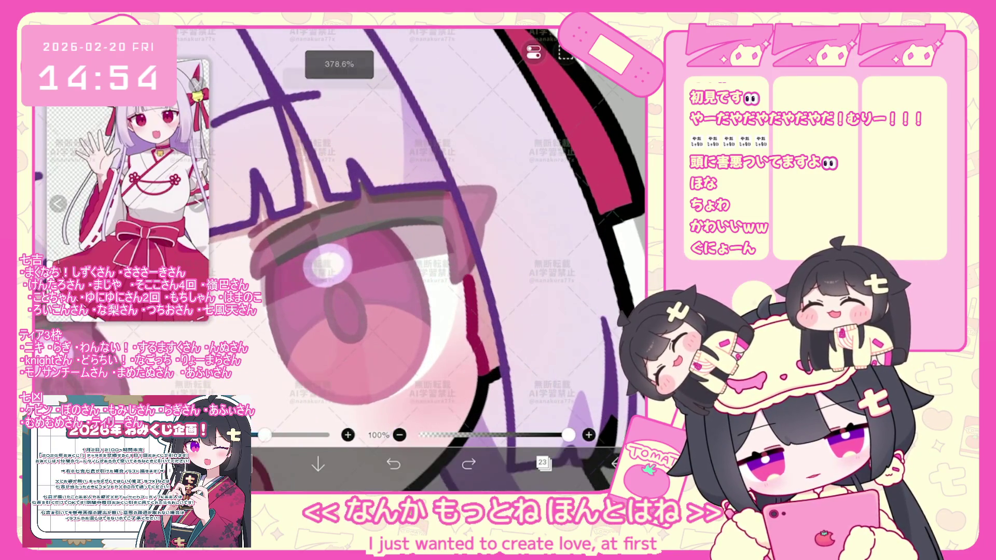
drag(272, 311, 468, 342)
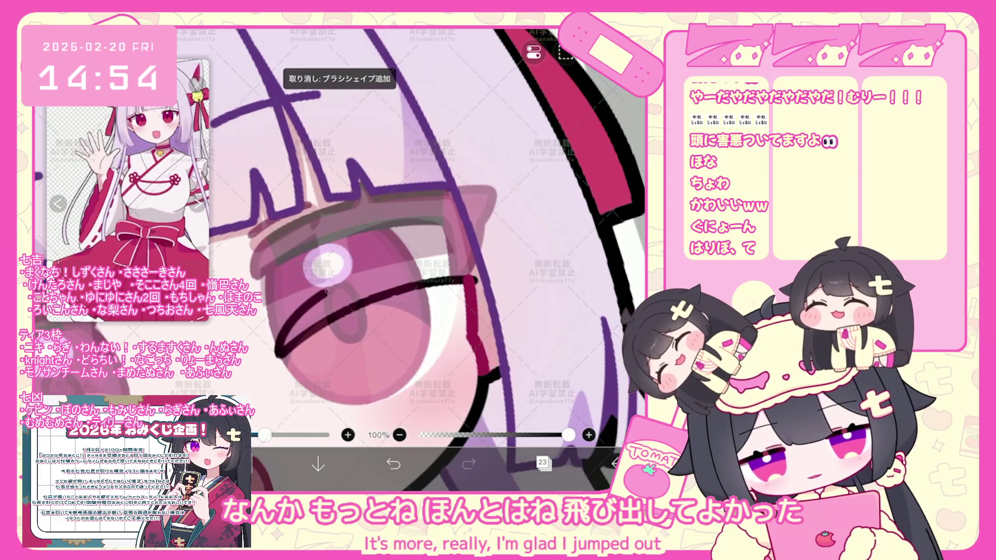
key(ctrl+z)
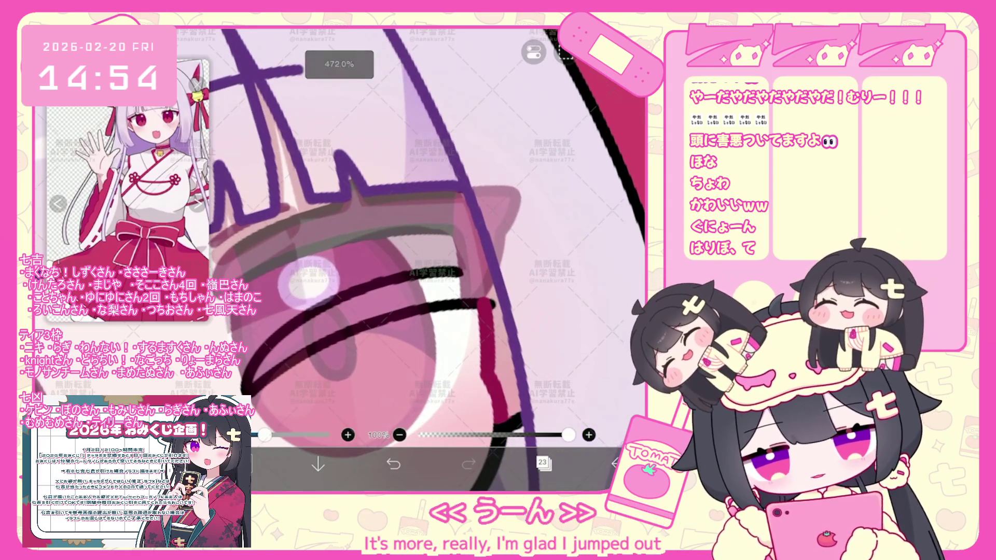
drag(248, 387, 356, 283)
key(ctrl+z)
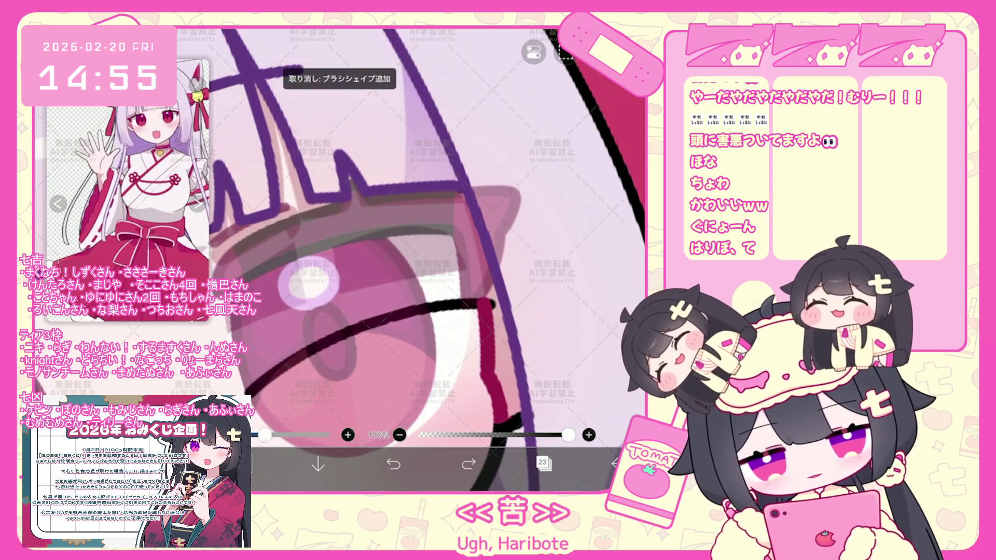
drag(304, 312, 471, 263)
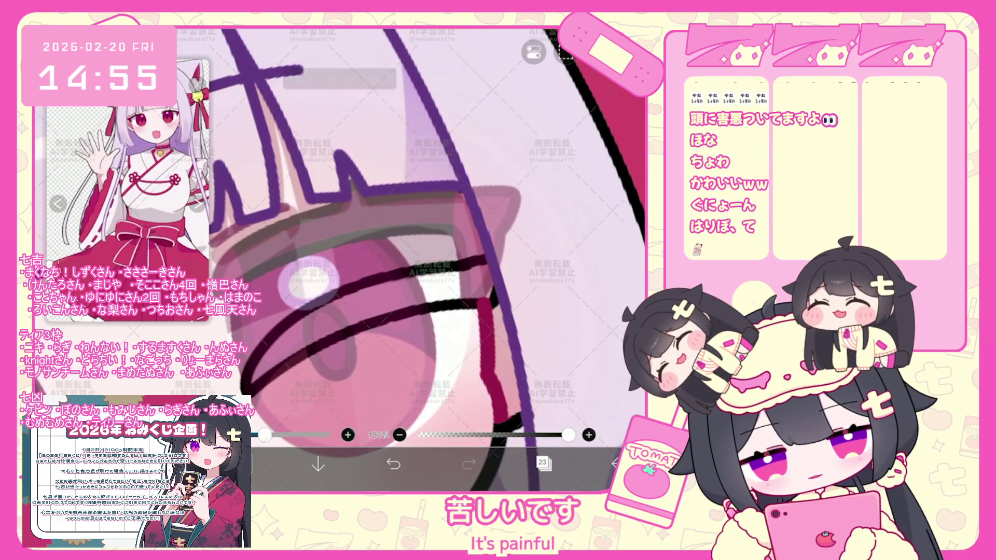
key(ctrl+z)
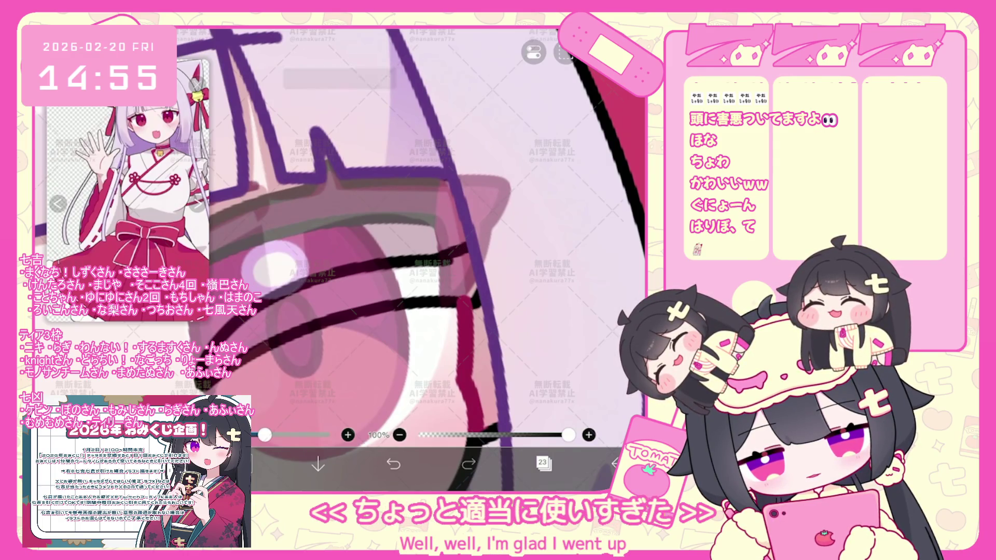
scroll(363, 270, down, 5)
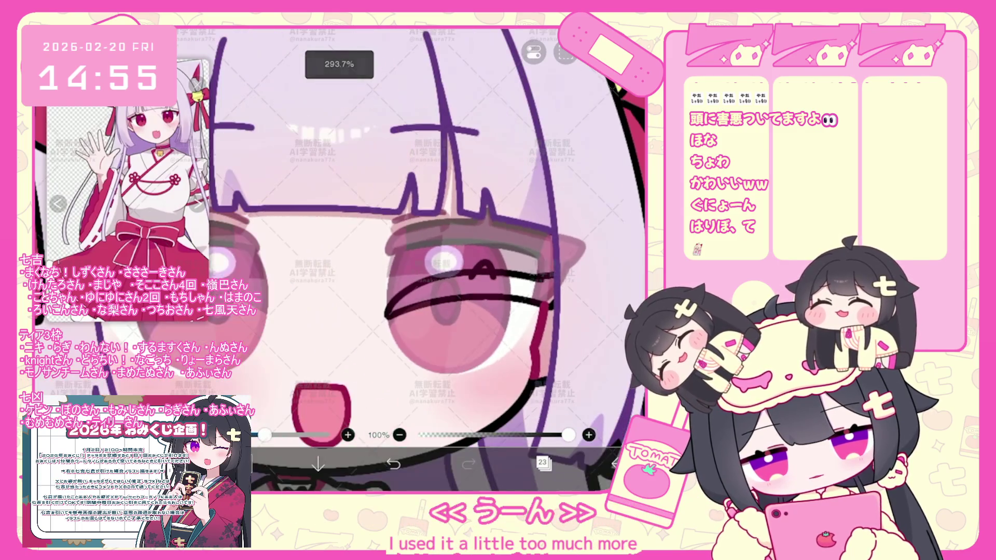
scroll(363, 269, up, 3)
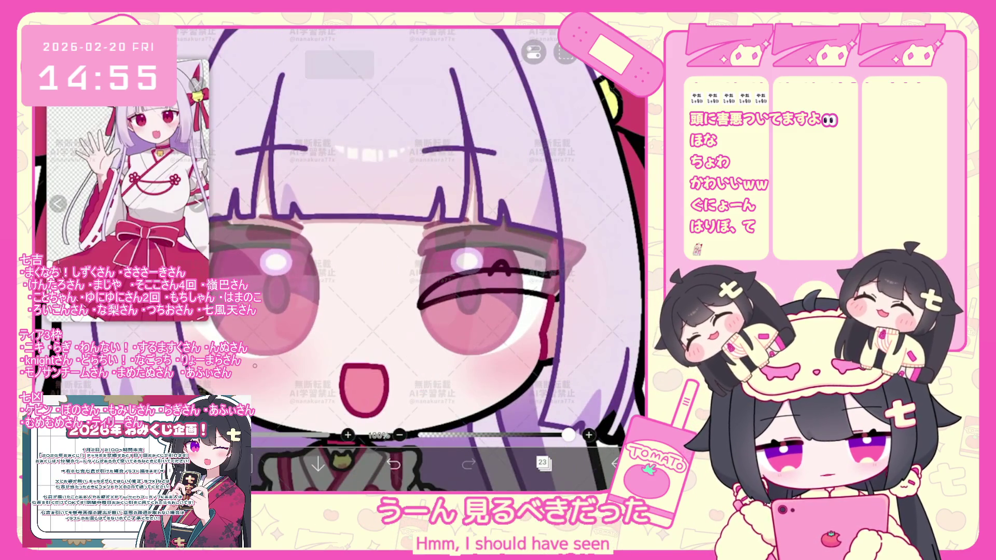
scroll(477, 256, up, 3)
scroll(477, 257, up, 2)
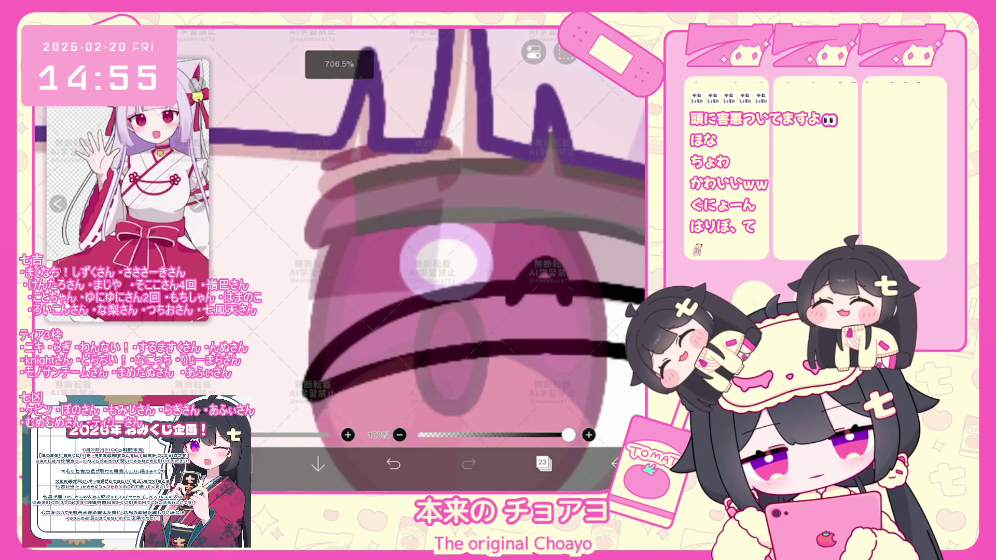
key(ctrl+z)
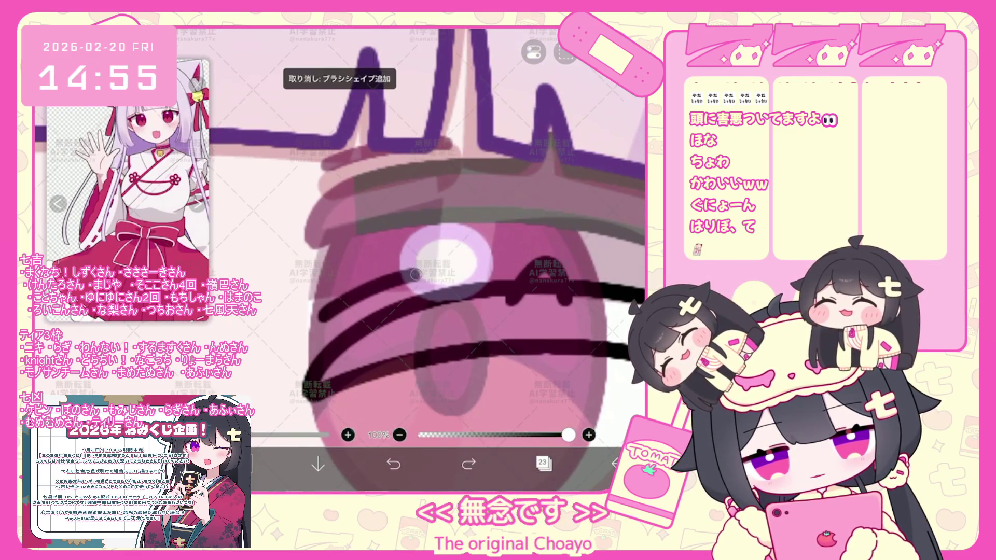
scroll(339, 257, down, 5)
scroll(339, 257, up, 1)
Step: Duplicate layer 23 as layer 24 for the copy over the left eye
click(543, 463)
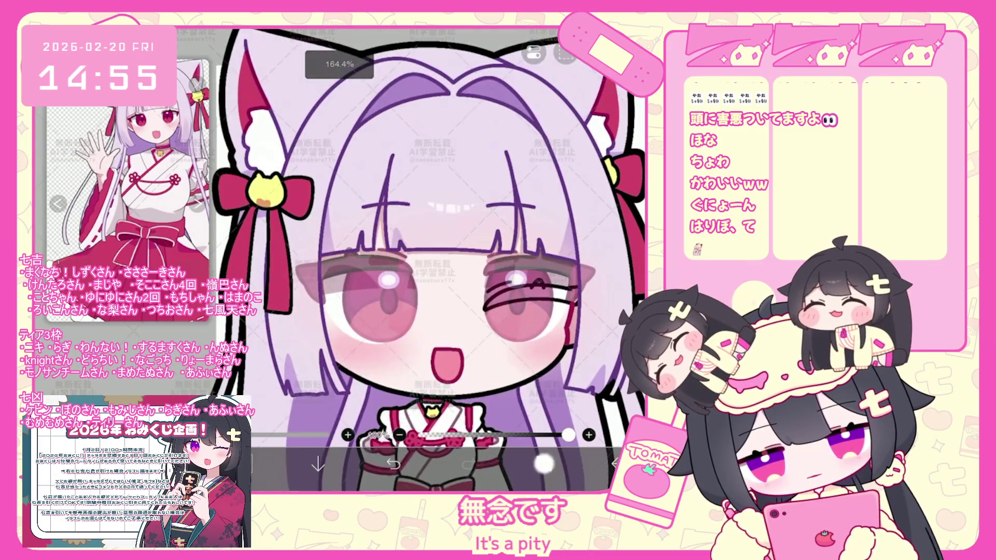
scroll(340, 257, up, 2)
click(354, 432)
click(374, 359)
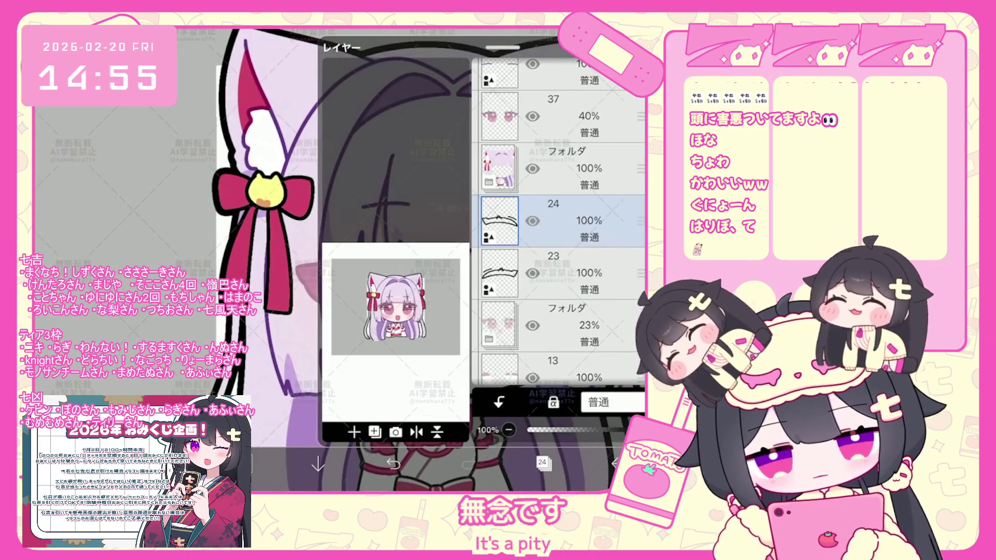
click(543, 463)
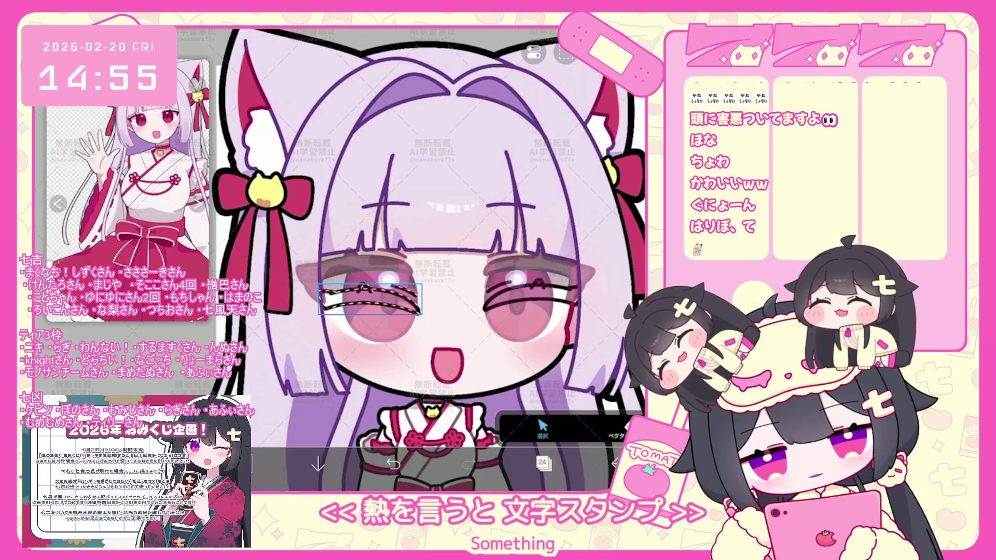
scroll(414, 260, up, 2)
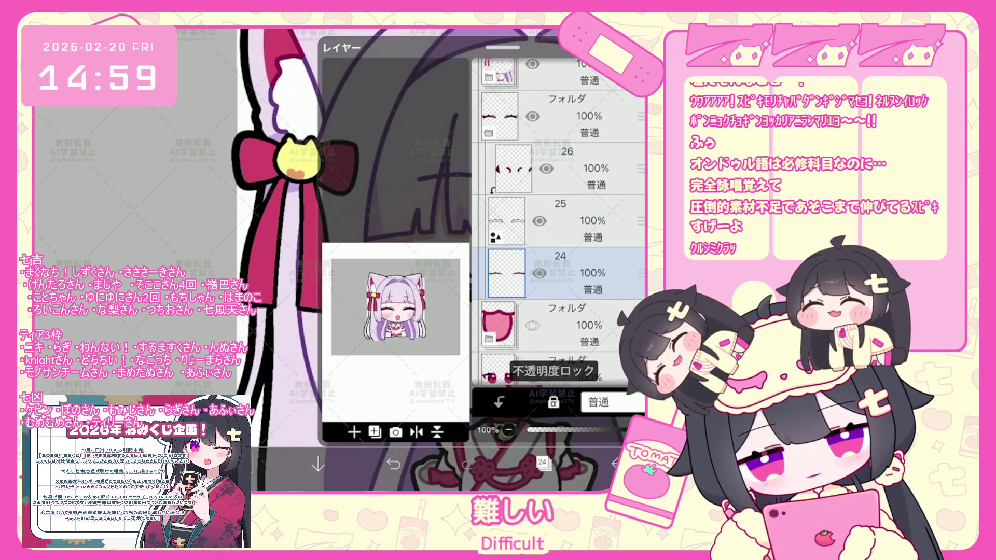
scroll(467, 296, up, 5)
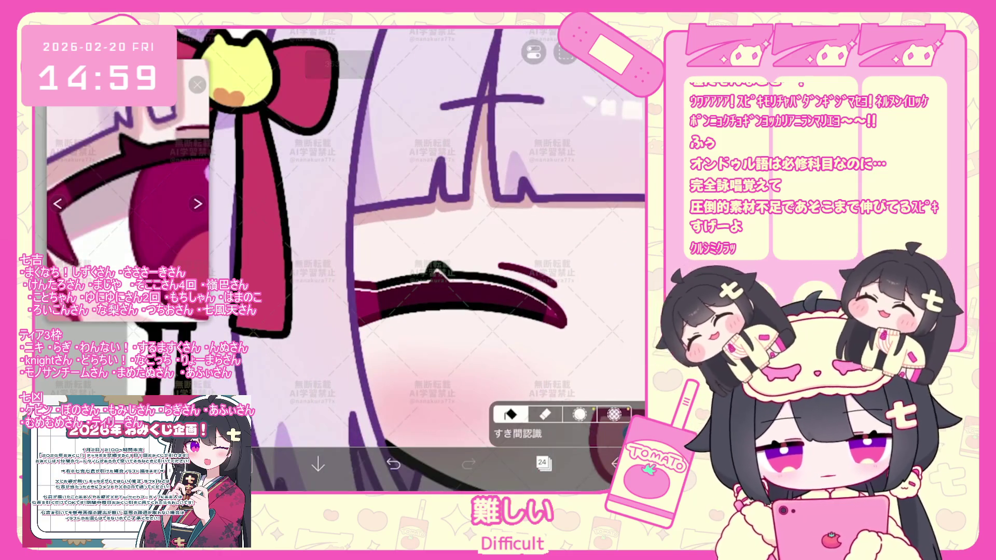
Step: Check layers 24 and 26 in the layer list while reviewing the mouth strokes
click(544, 464)
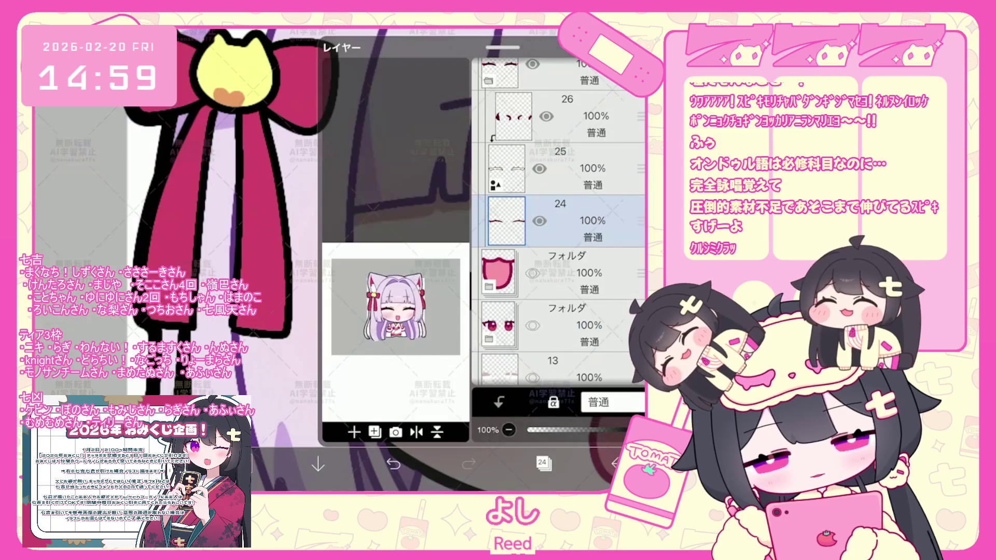
click(543, 464)
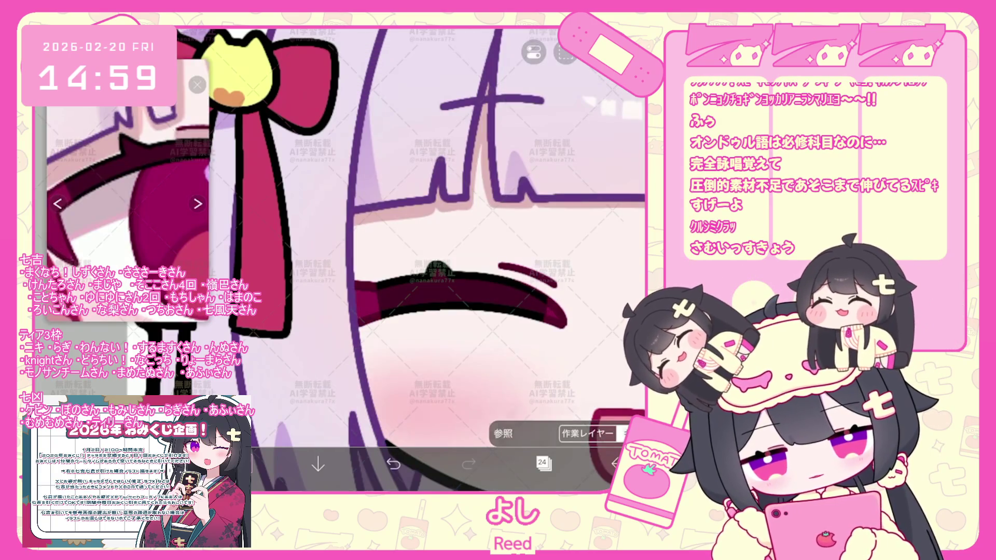
click(543, 464)
click(543, 463)
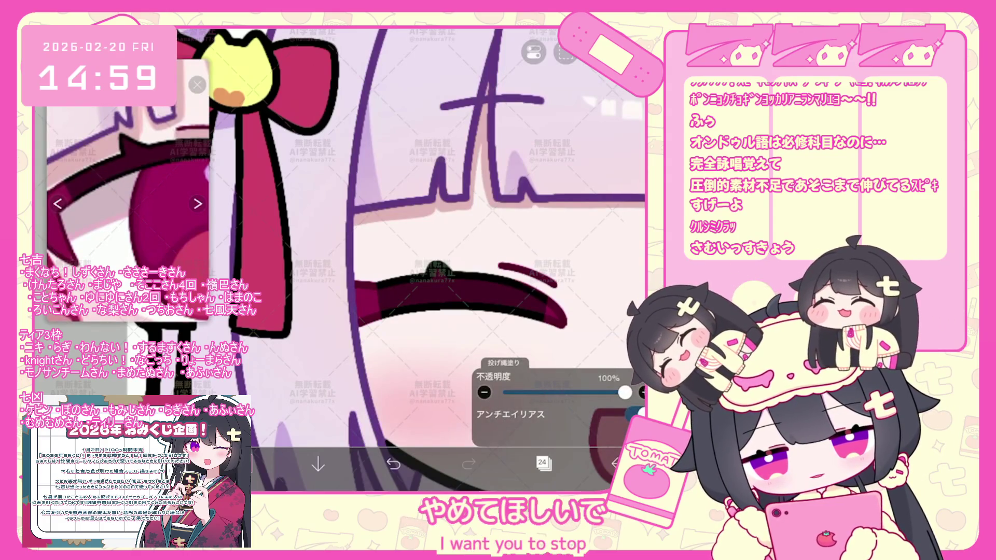
click(543, 464)
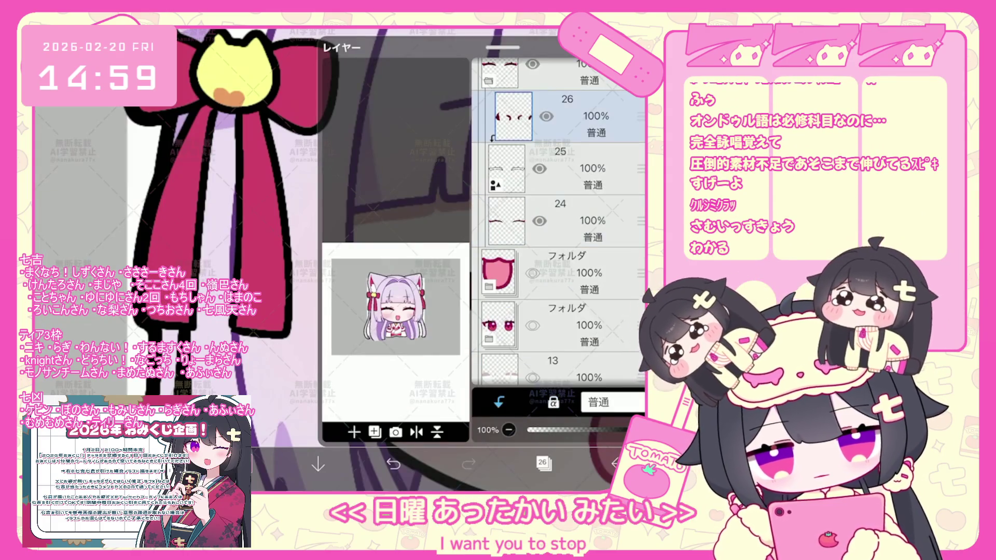
click(544, 464)
scroll(340, 260, down, 3)
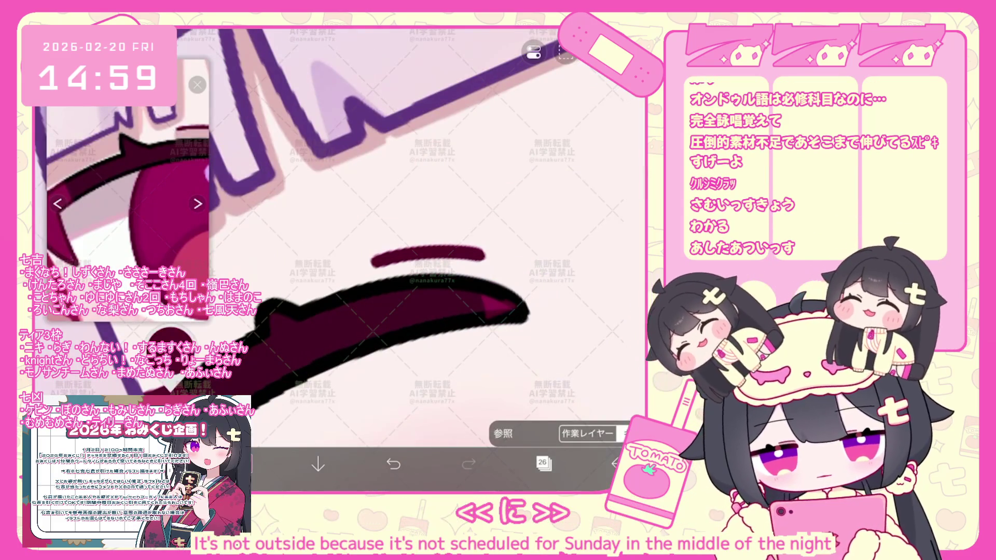
scroll(340, 234, up, 3)
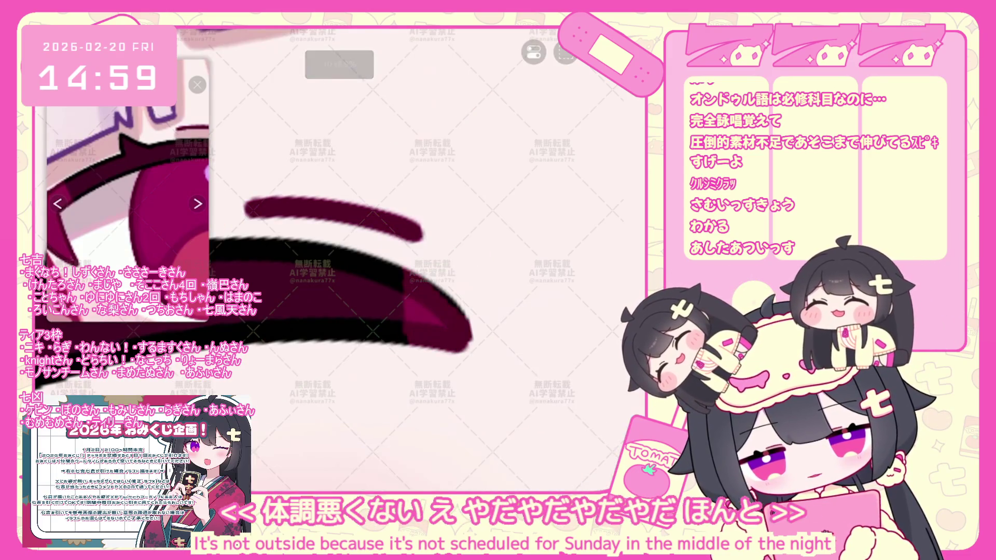
scroll(340, 257, down, 2)
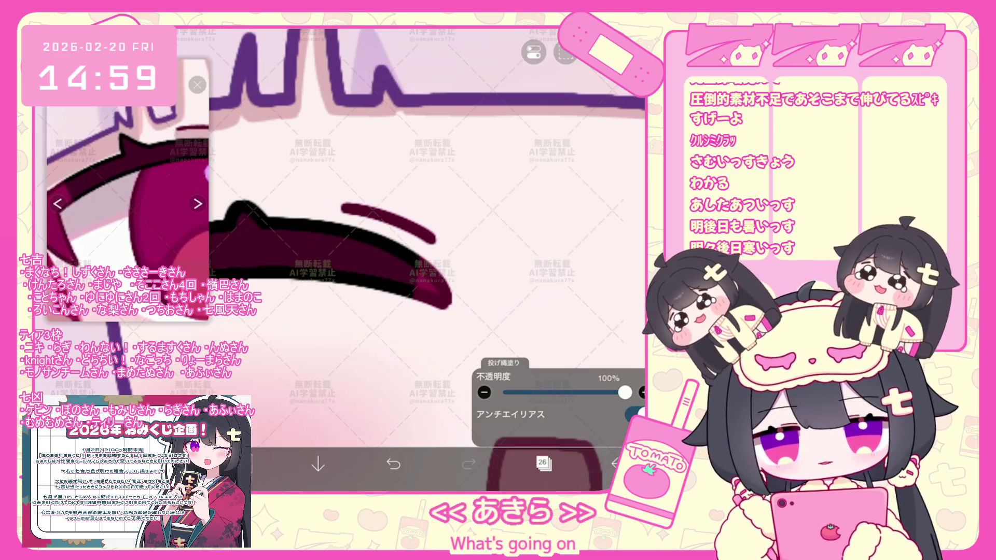
scroll(427, 256, down, 3)
scroll(426, 257, down, 5)
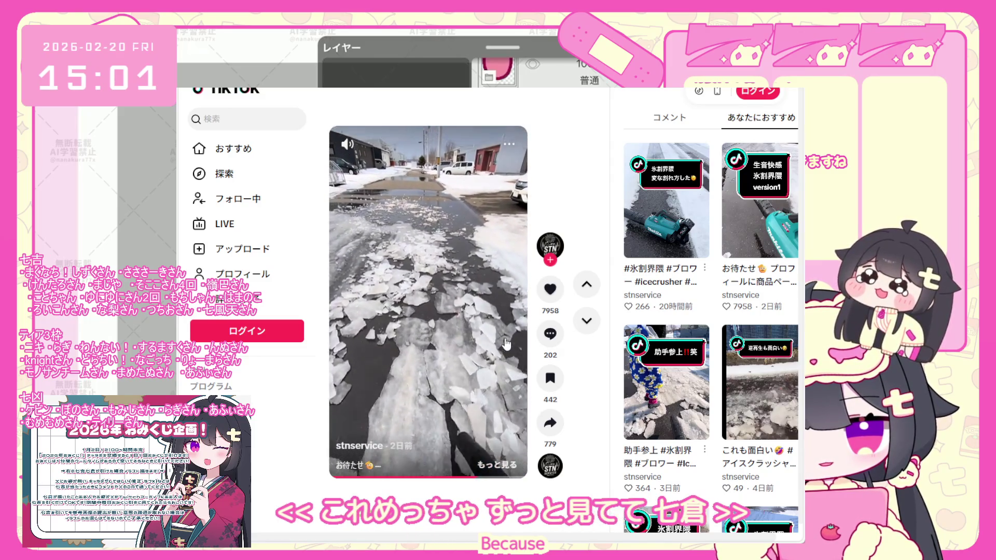
scroll(504, 343, up, 1)
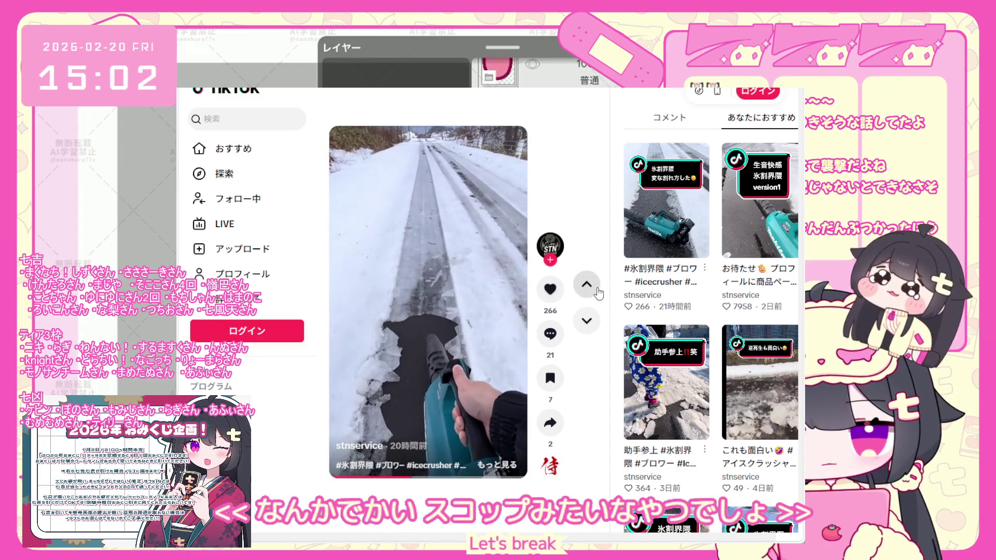
scroll(459, 297, down, 1)
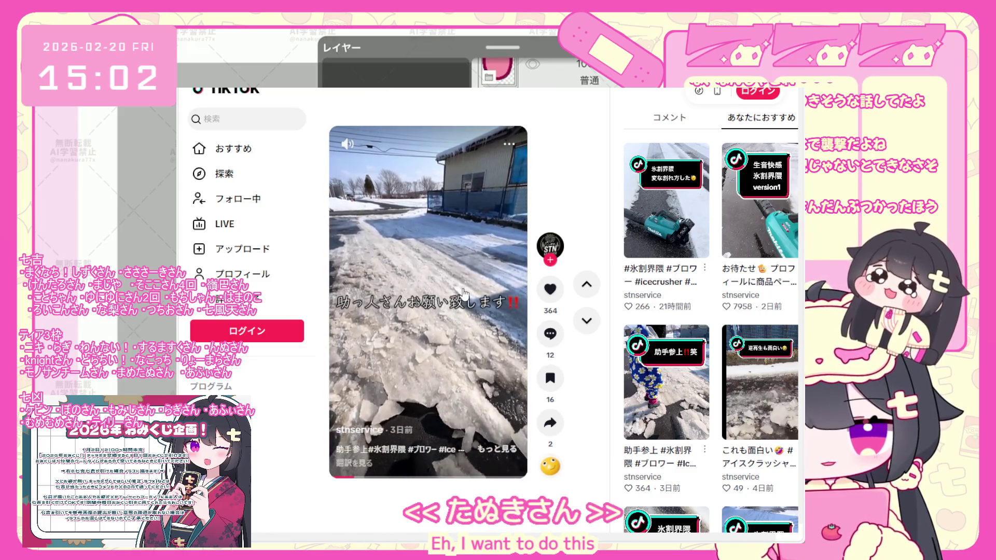
scroll(464, 296, down, 1)
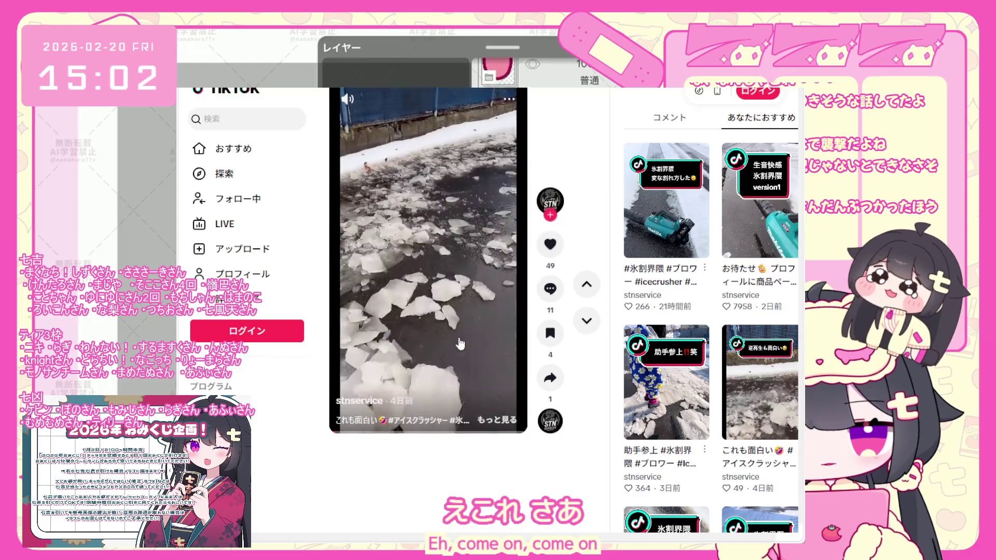
scroll(463, 344, down, 1)
scroll(468, 343, down, 1)
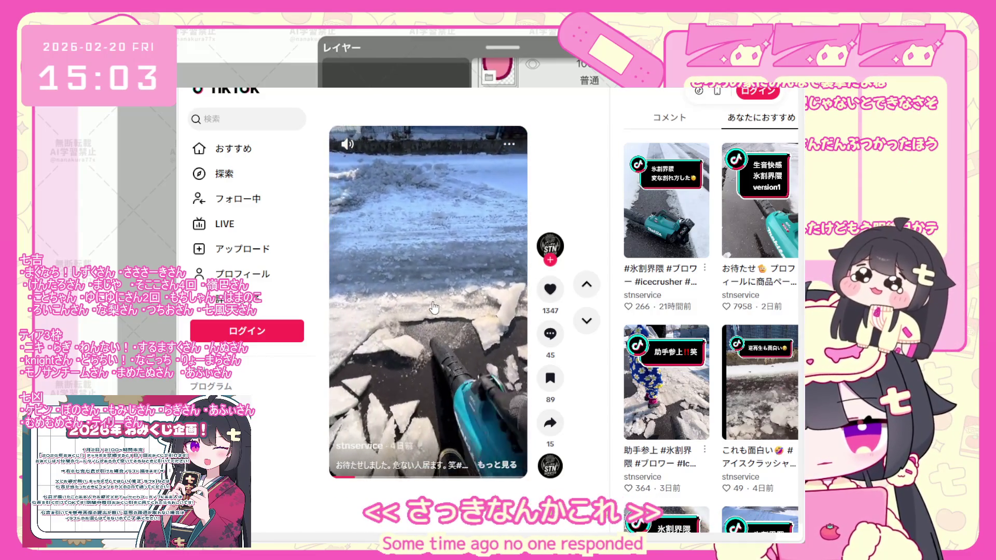
scroll(433, 303, down, 1)
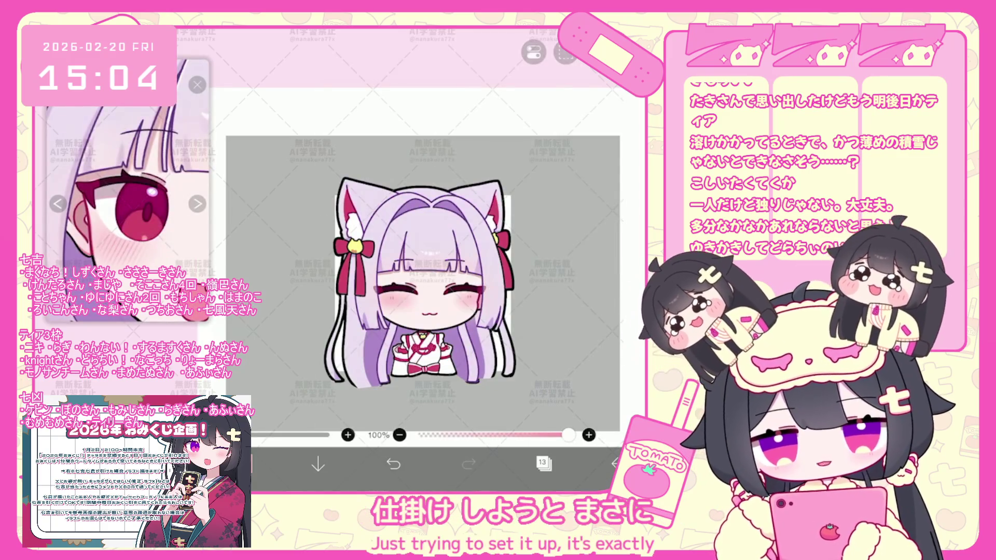
scroll(424, 265, up, 3)
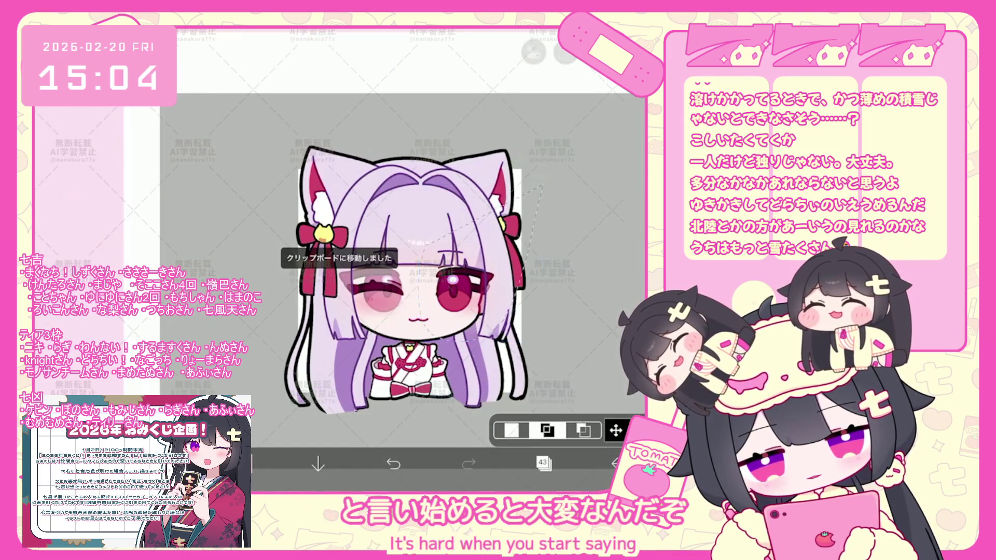
scroll(559, 222, down, 2)
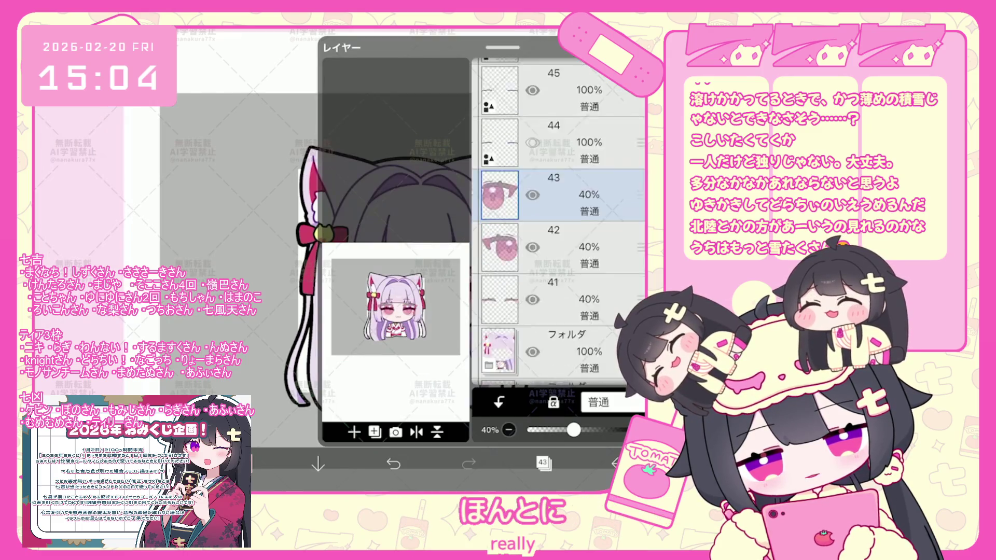
Step: Cut layer 41's content and paste it back in place on the canvas
click(559, 273)
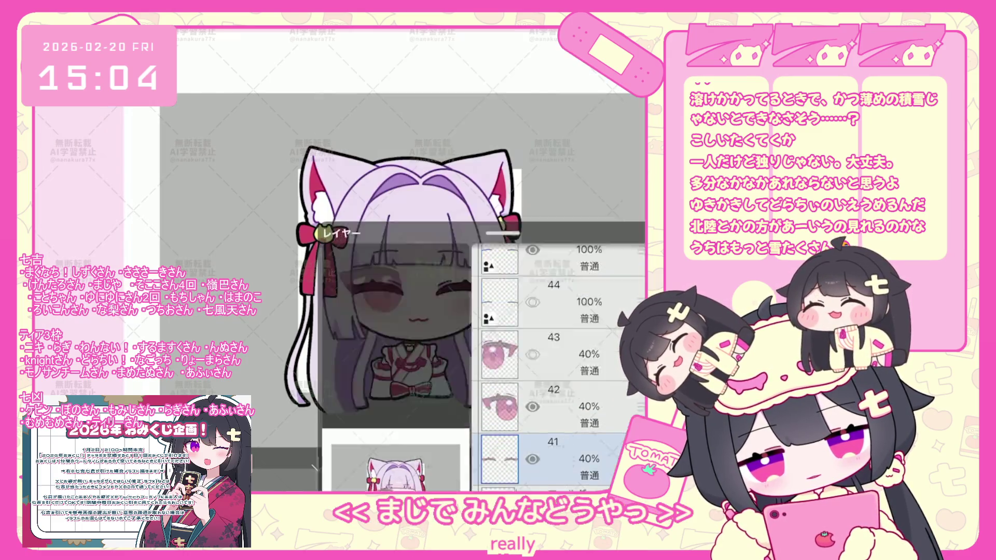
click(543, 463)
click(534, 52)
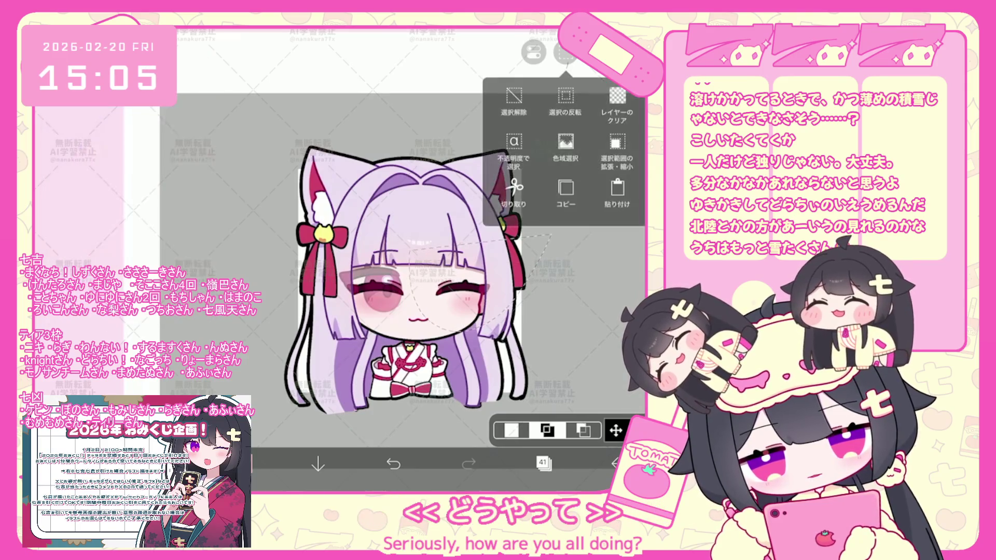
click(568, 145)
click(534, 53)
click(516, 189)
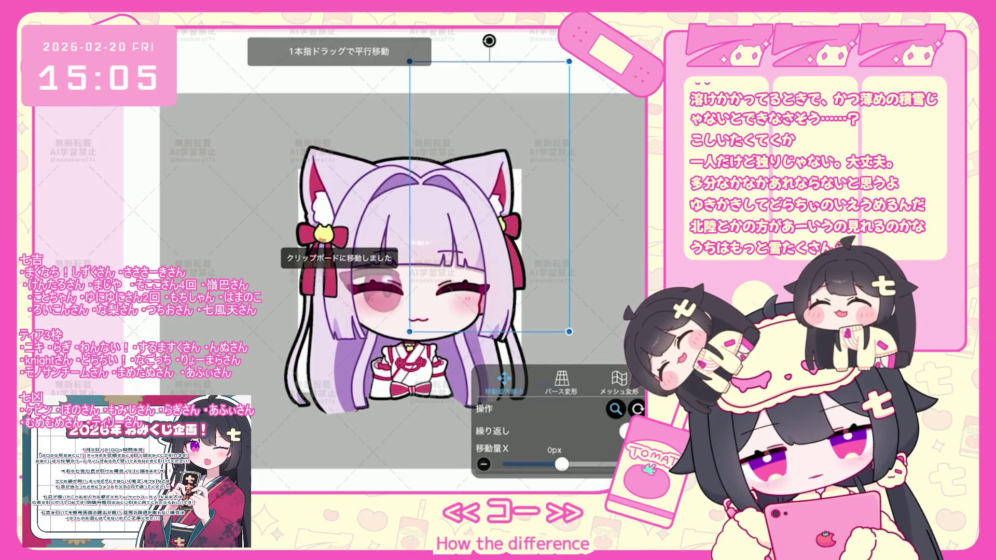
click(543, 464)
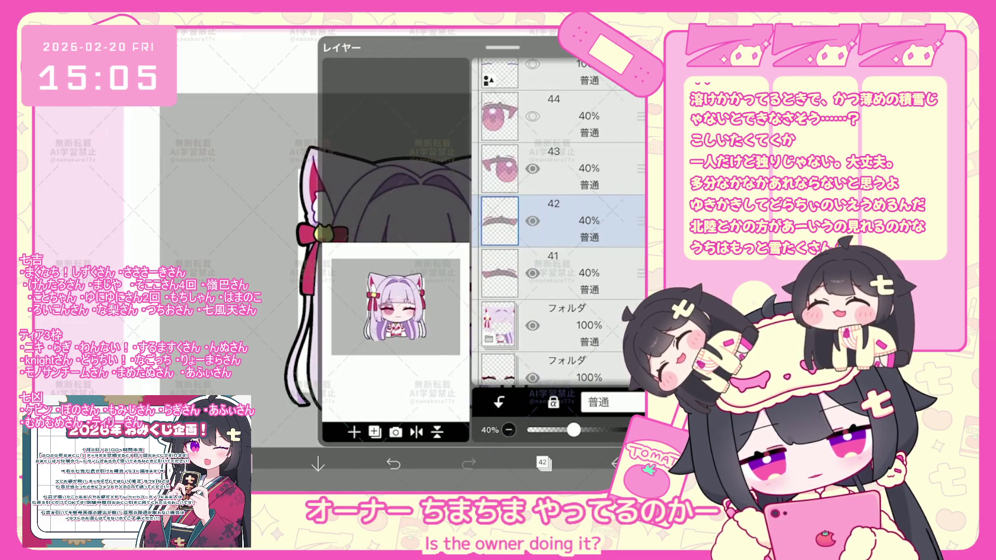
Step: Add a flattened merged copy of the closed-eyes folder
click(559, 237)
scroll(559, 222, down, 10)
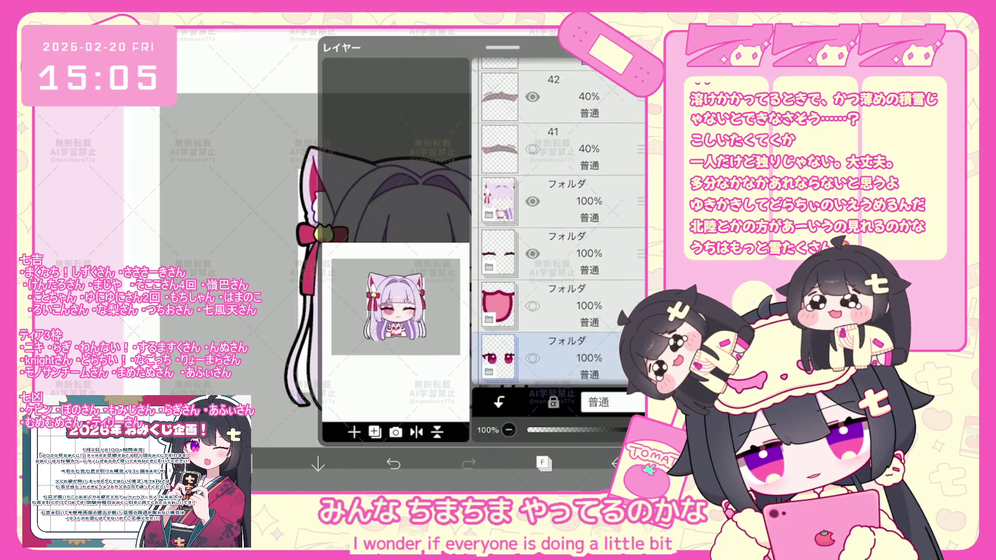
click(560, 99)
scroll(558, 222, up, 10)
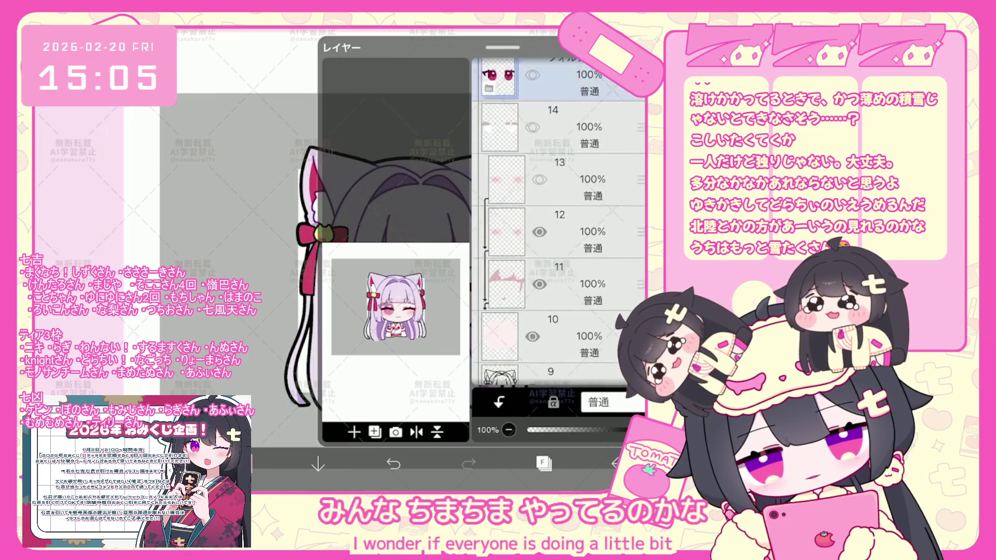
click(559, 301)
click(489, 315)
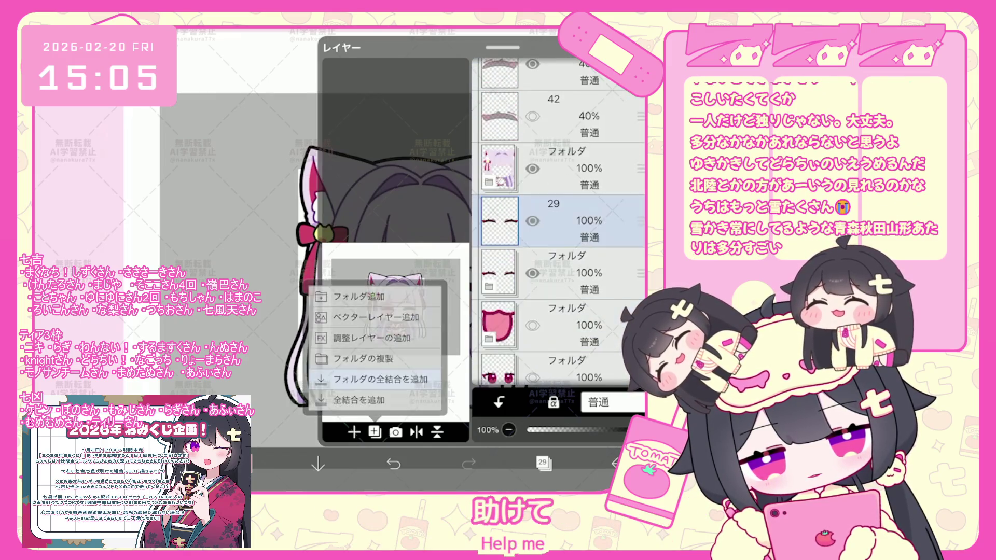
click(389, 292)
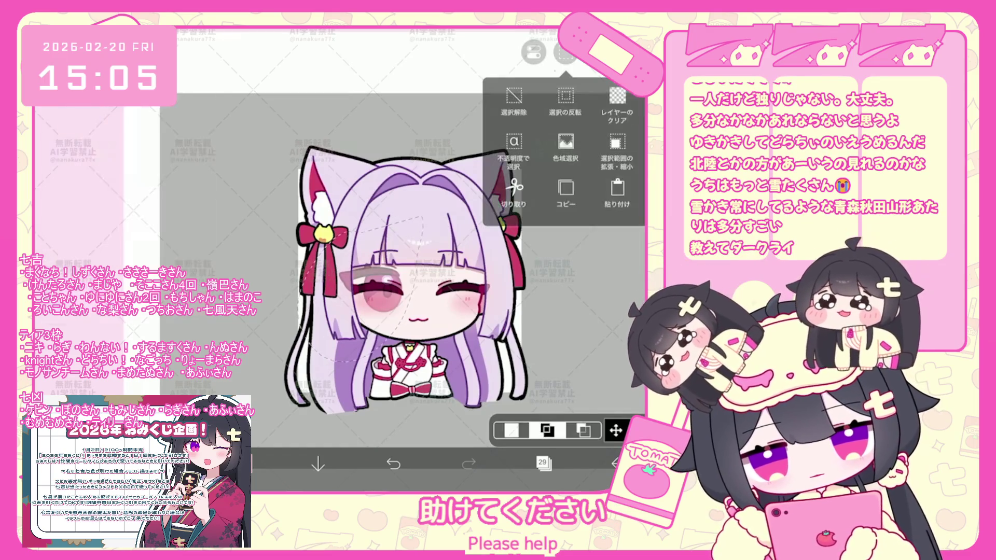
Step: Add a flattened merged copy of the open-eyes folder and check the red eyes on canvas
click(542, 464)
scroll(559, 221, down, 2)
click(560, 313)
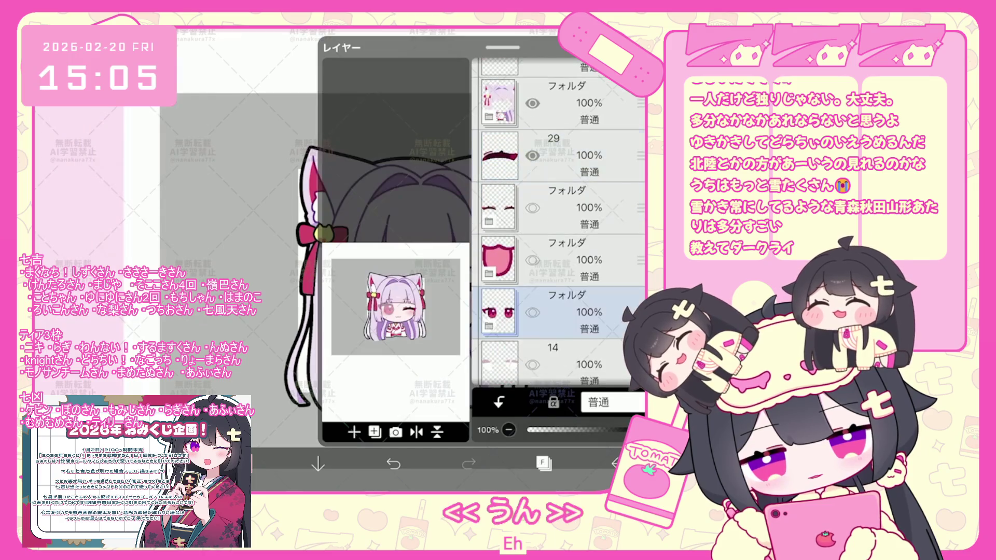
click(354, 431)
click(374, 378)
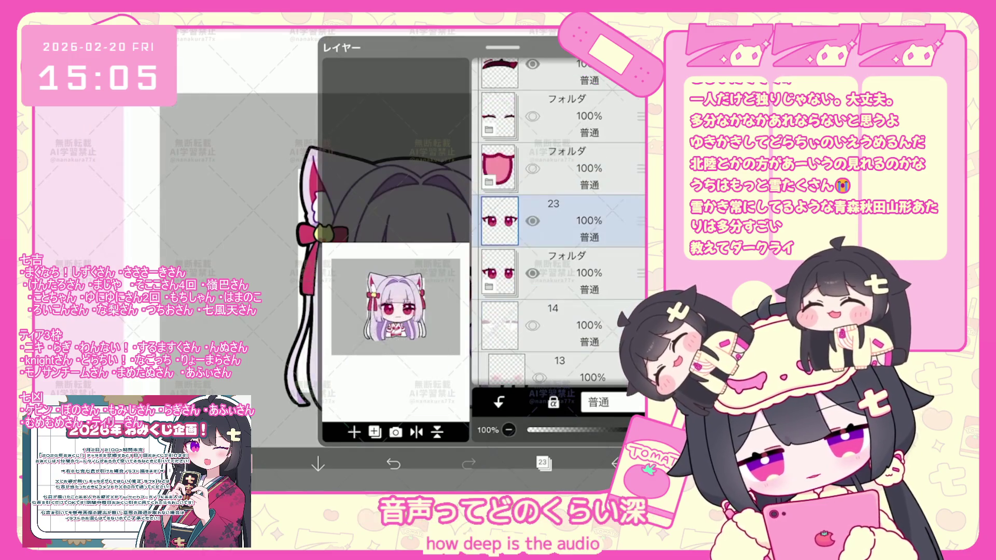
click(542, 463)
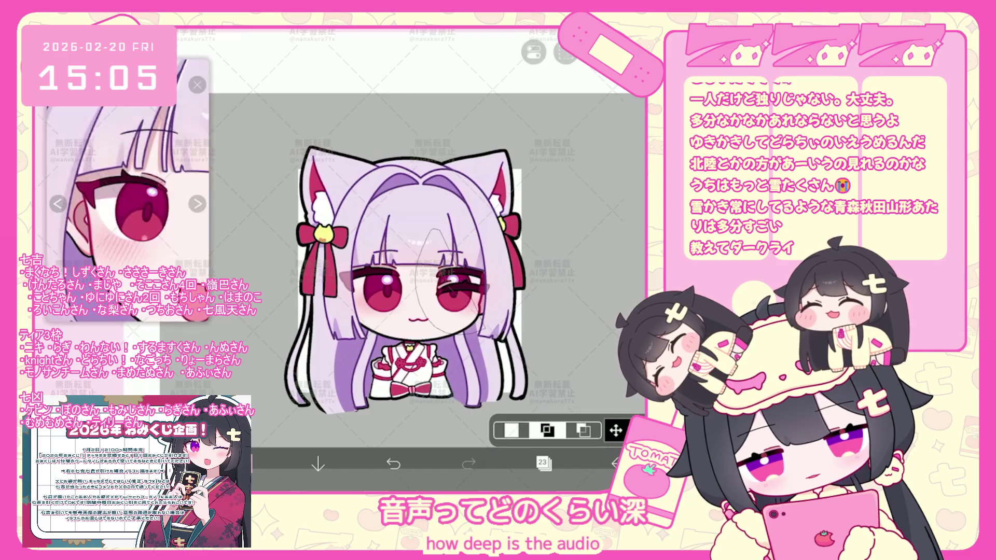
Step: Lasso-cut the eye area from layer 14 onto new layer 15 so the girl winks
click(542, 464)
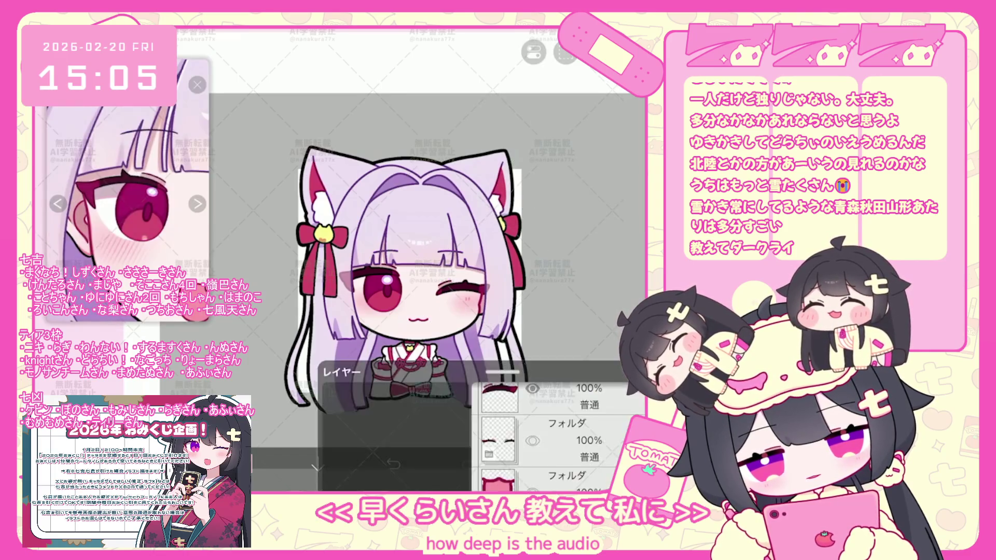
click(560, 325)
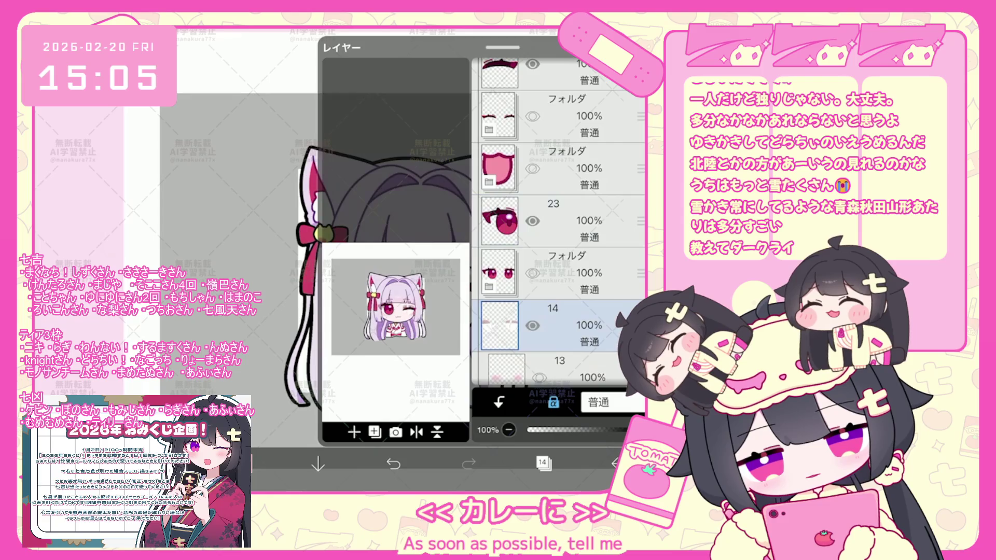
click(542, 464)
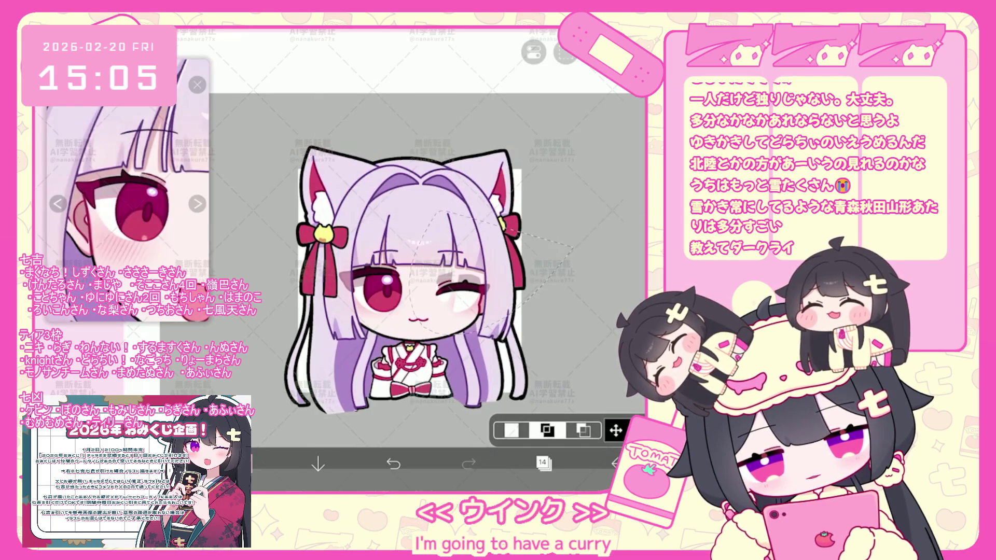
click(565, 53)
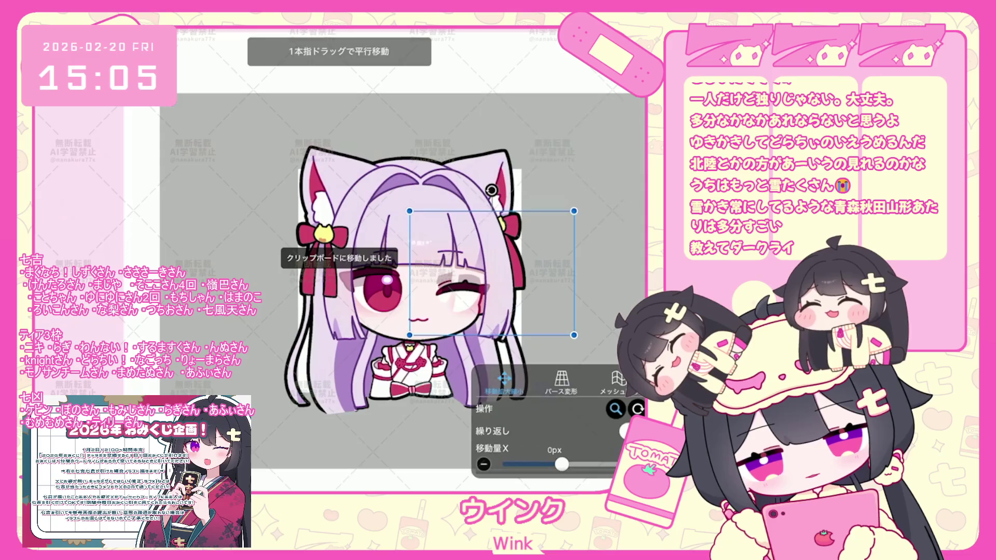
click(543, 464)
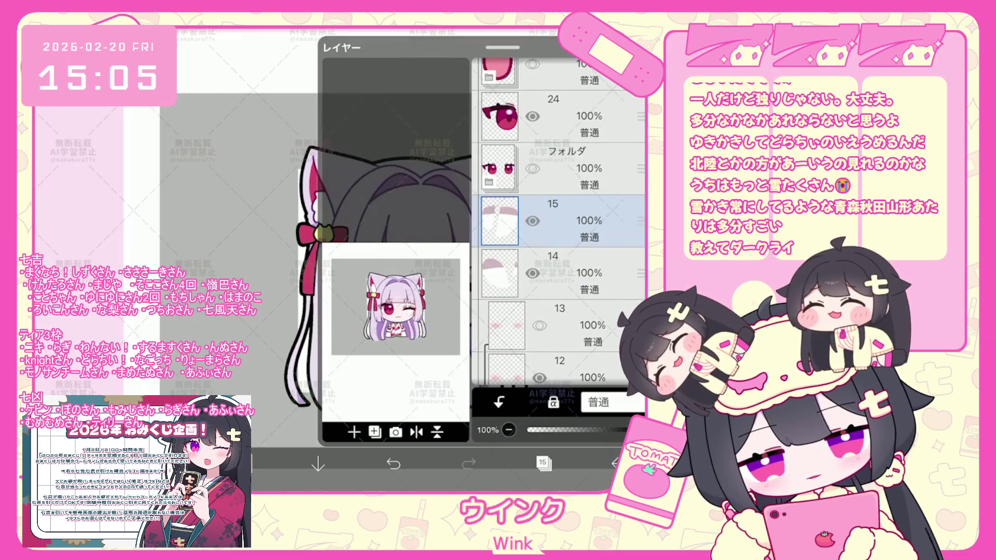
click(543, 464)
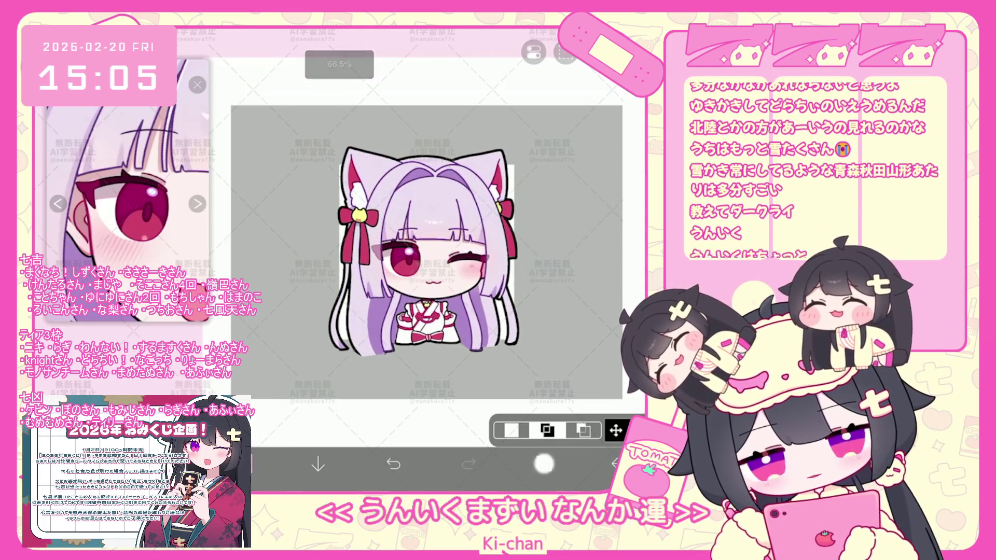
Step: Add a new layer 49 directly above the purple line layer 48
click(542, 464)
scroll(559, 222, up, 5)
scroll(558, 221, up, 5)
scroll(559, 222, up, 5)
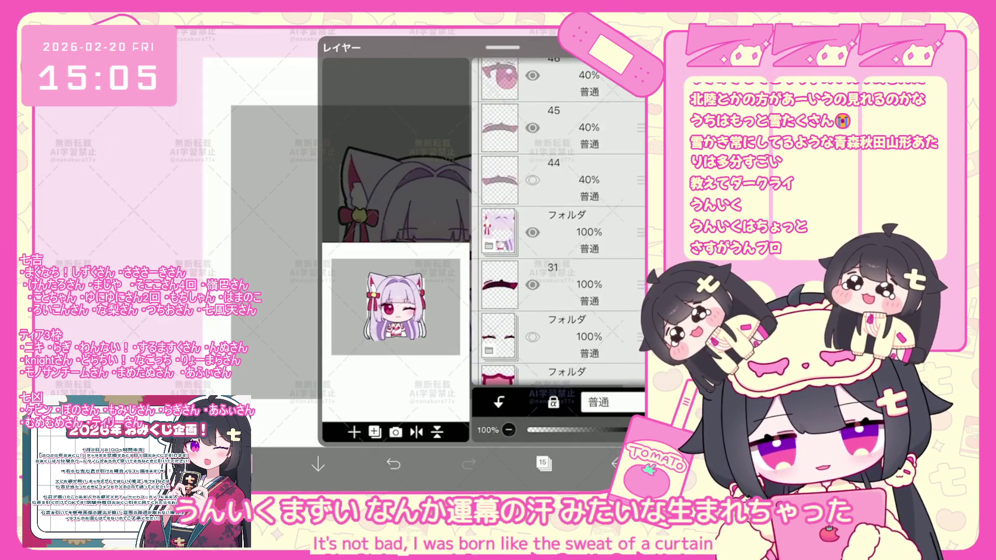
scroll(559, 221, up, 5)
click(576, 265)
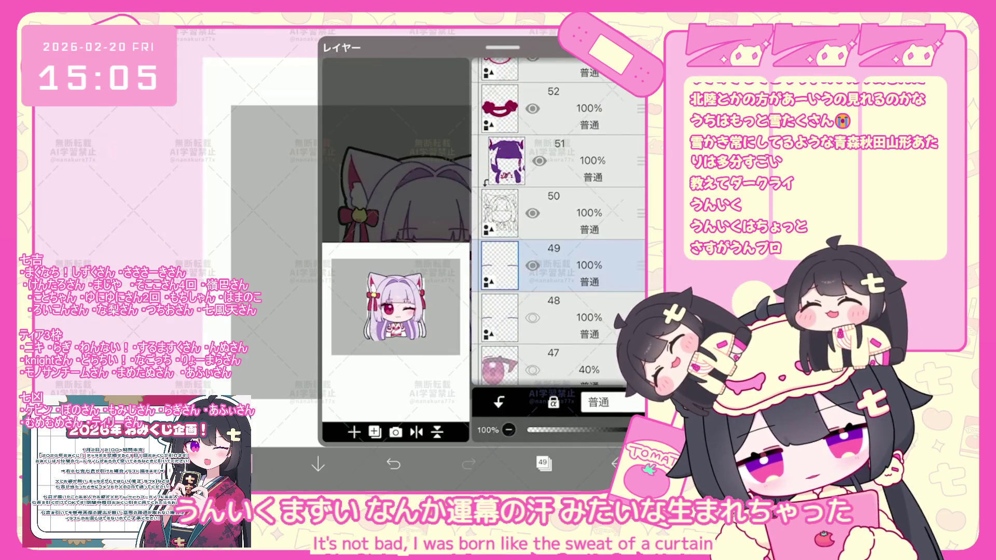
click(576, 317)
click(544, 463)
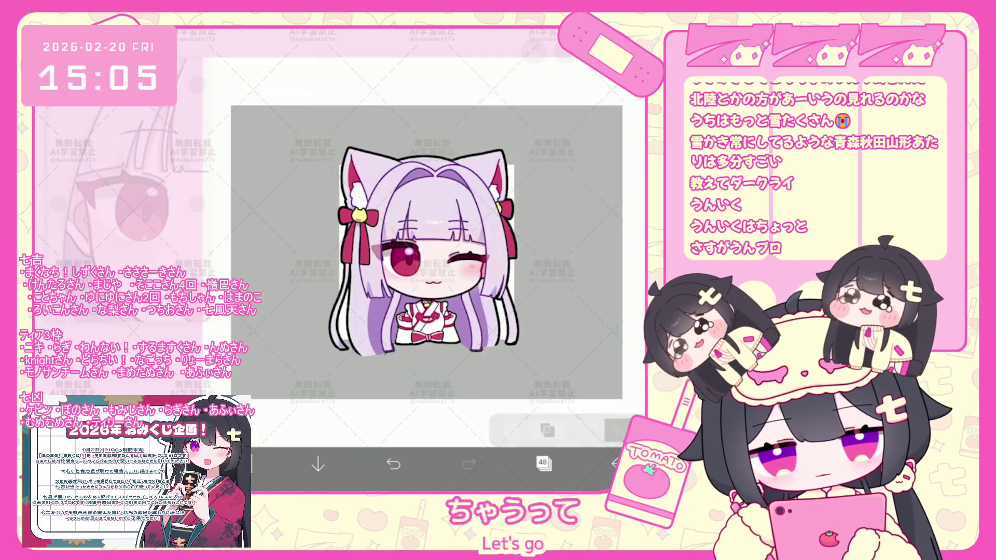
click(543, 464)
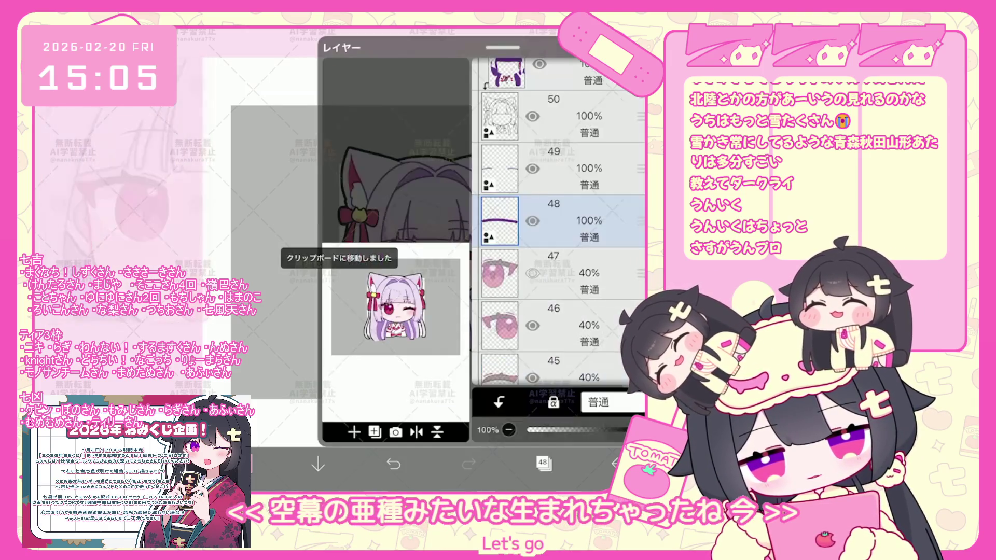
click(376, 432)
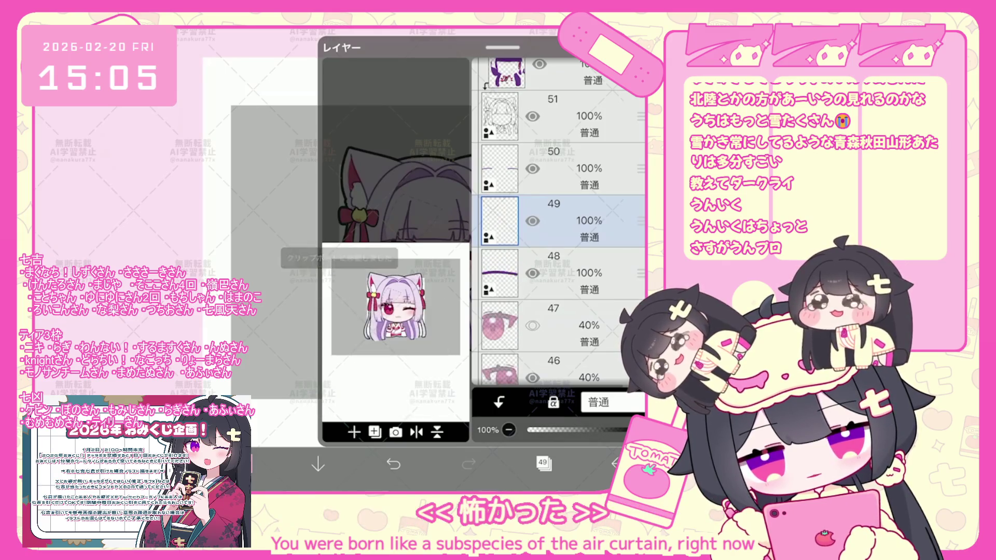
click(543, 463)
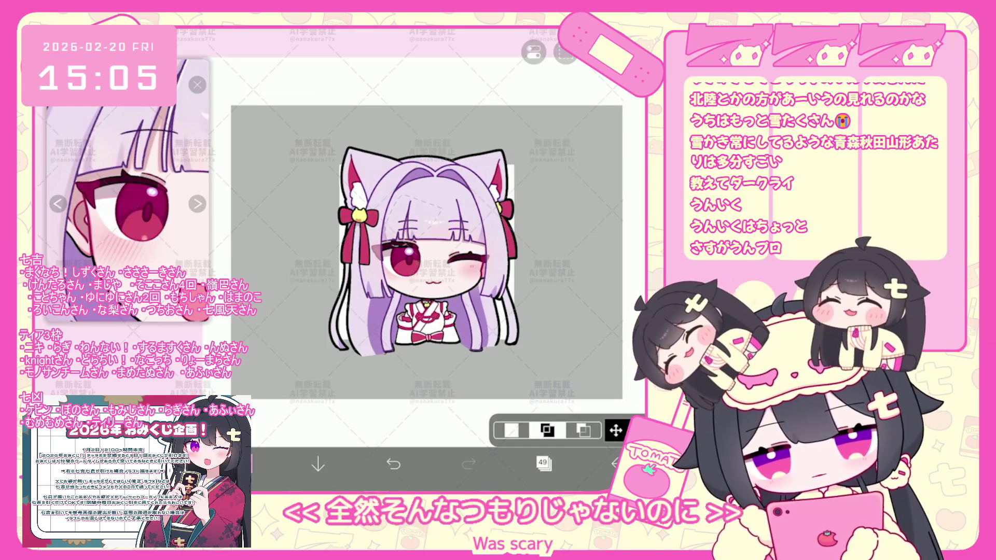
Step: Create a new folder above layer 49, move layers 49 and 48 into it, and collapse it
click(543, 462)
click(576, 168)
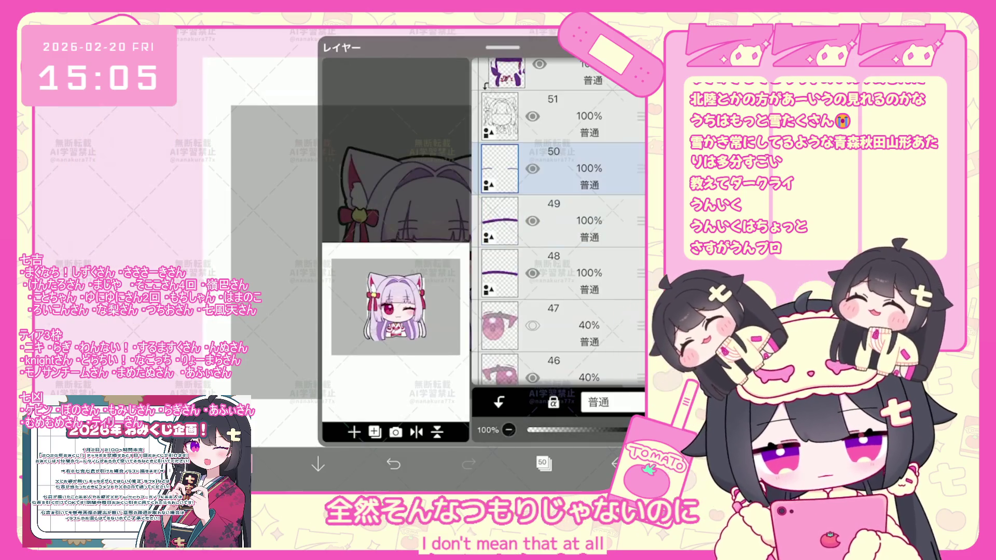
click(576, 221)
click(354, 432)
click(356, 317)
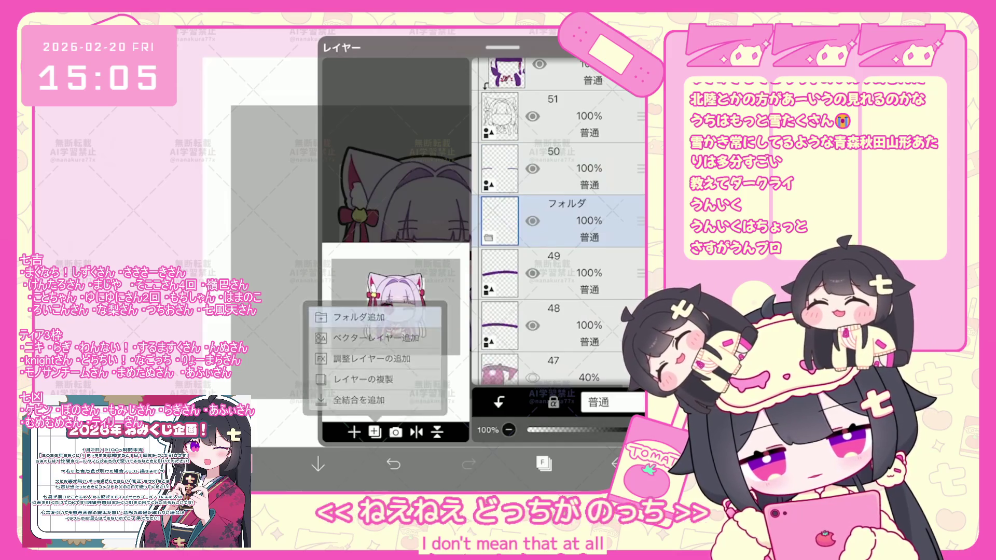
drag(640, 273, 640, 220)
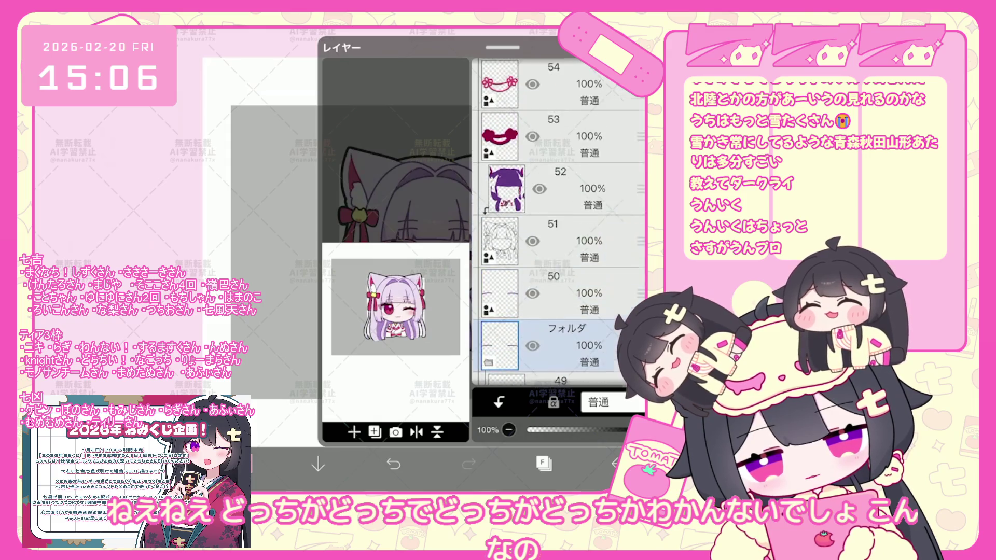
drag(640, 168, 640, 352)
click(560, 300)
Step: Add a new empty layer above the folder and check the whole character on the canvas
click(353, 431)
click(366, 338)
click(560, 272)
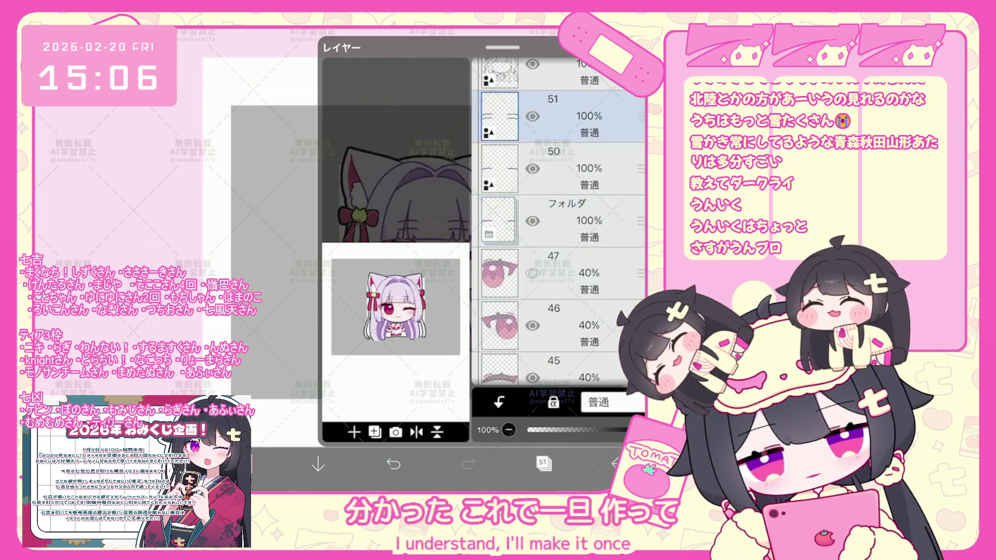
click(257, 233)
scroll(373, 273, up, 3)
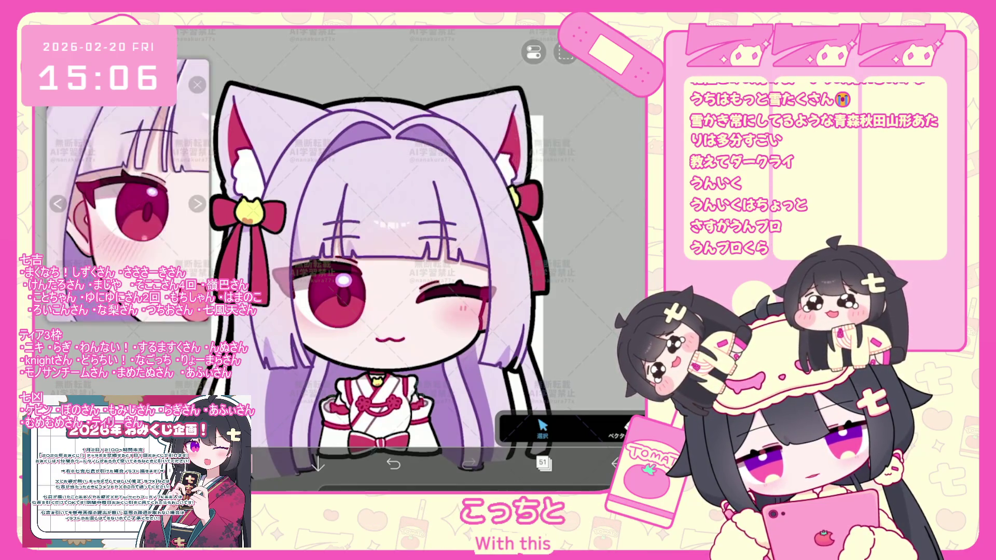
click(543, 463)
click(543, 463)
scroll(460, 264, down, 3)
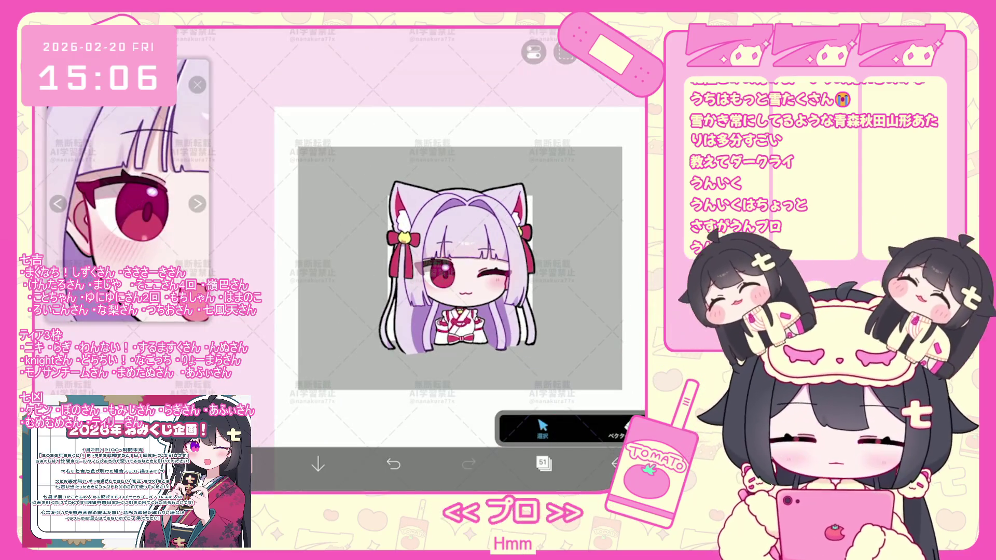
scroll(424, 249, up, 2)
scroll(381, 257, up, 2)
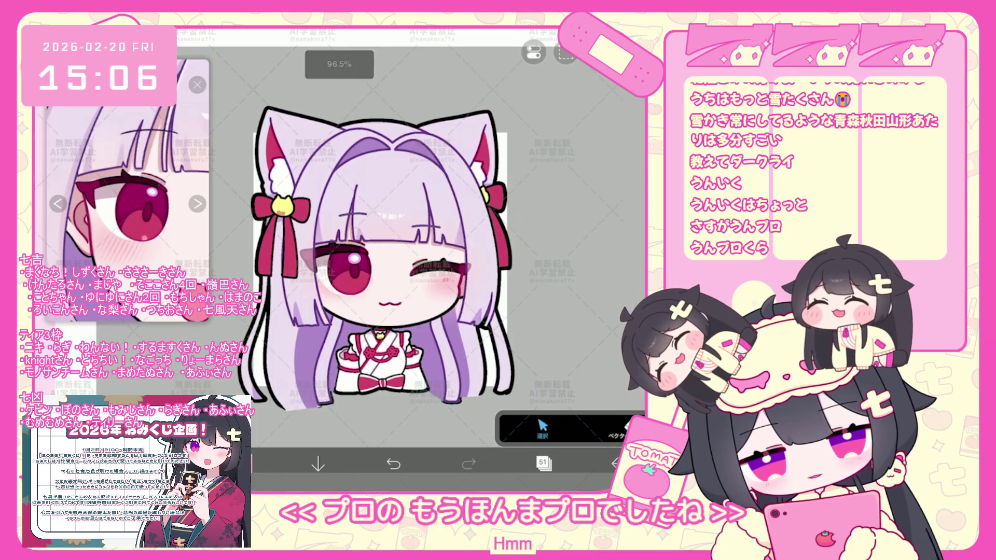
click(543, 463)
scroll(556, 234, up, 2)
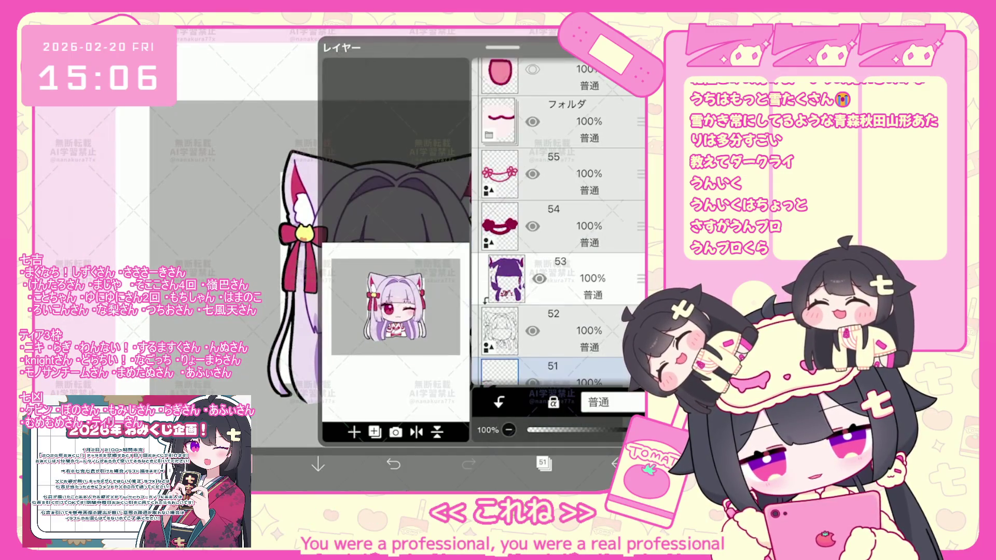
scroll(559, 222, down, 5)
scroll(559, 221, down, 5)
scroll(559, 222, down, 5)
Step: Cut the blush from layer 12 and paste it as a new layer
click(560, 251)
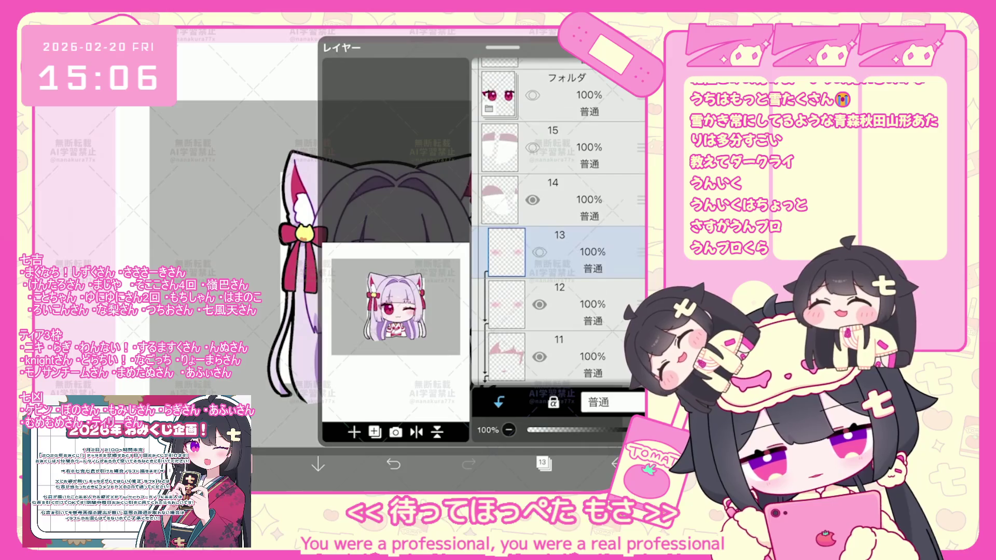
click(561, 304)
click(543, 463)
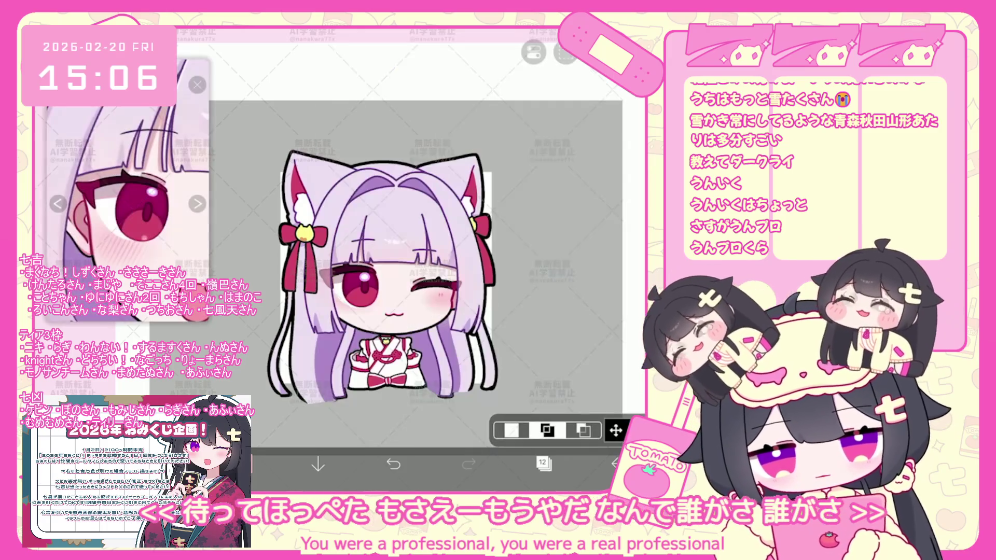
click(565, 53)
click(513, 191)
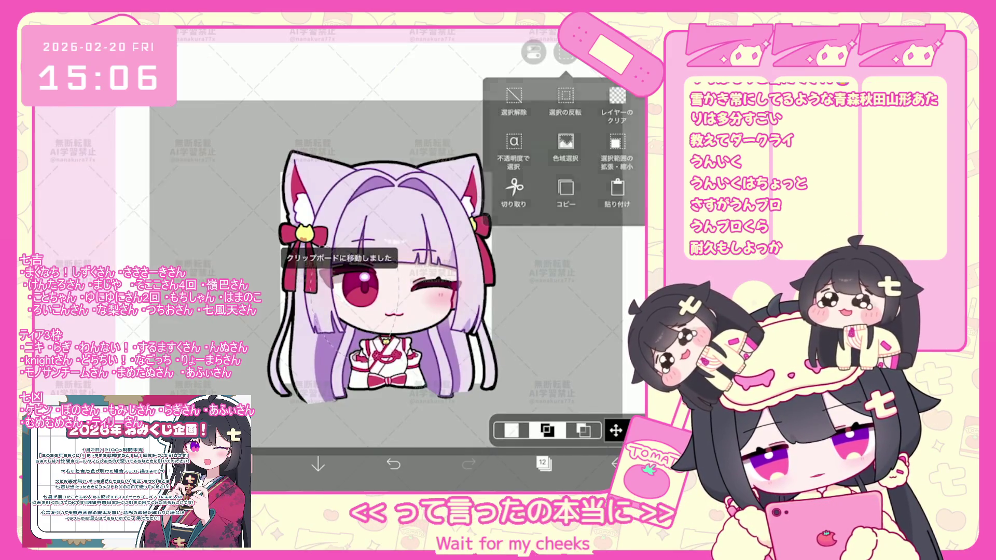
click(616, 191)
click(543, 462)
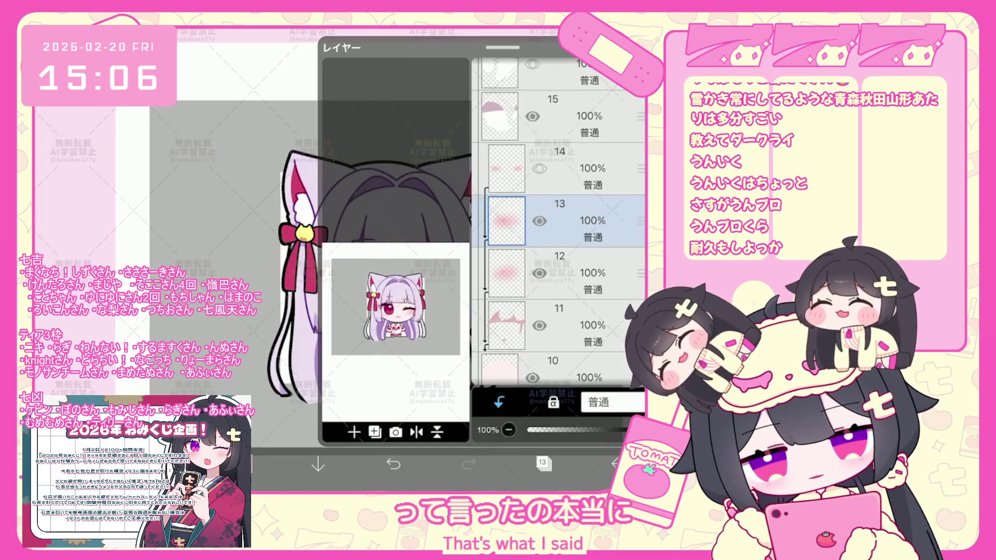
Step: Cut the blush from layer 14, paste it as a new layer and finish its transform
click(561, 167)
click(543, 464)
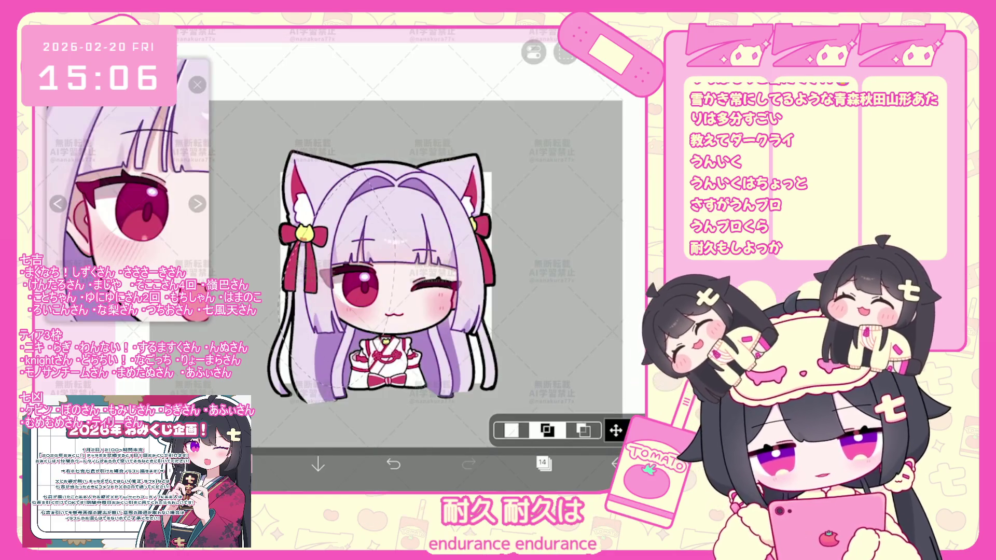
click(565, 53)
click(565, 54)
click(514, 190)
click(565, 191)
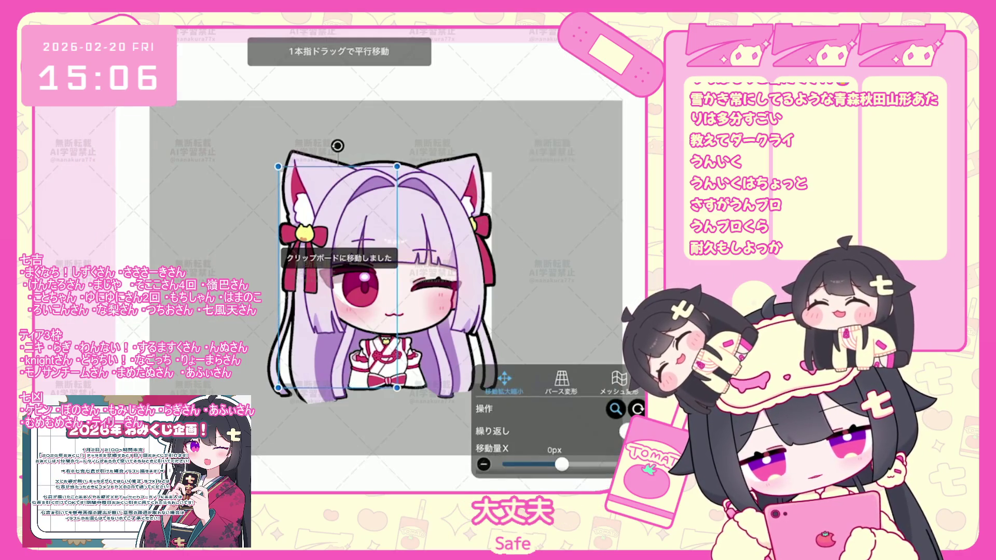
click(543, 463)
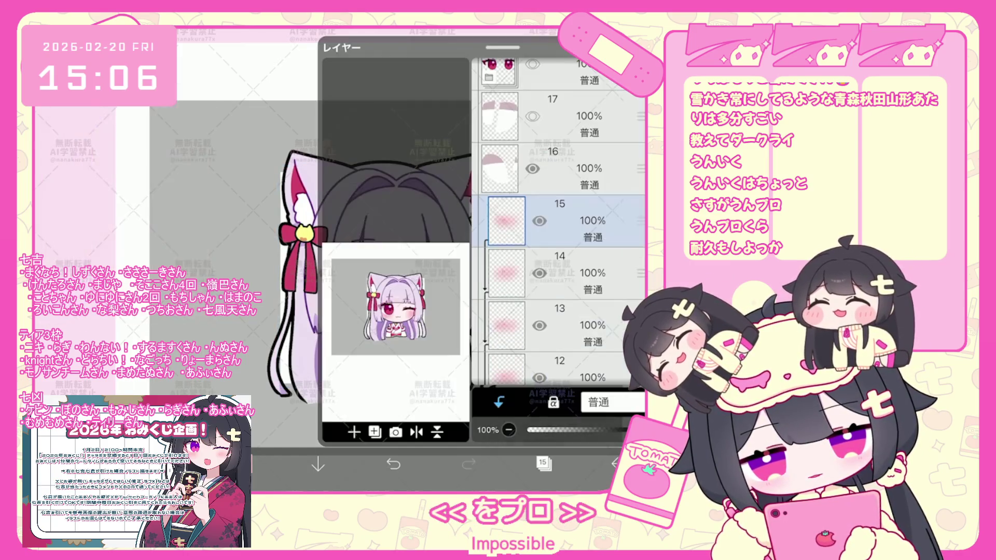
Step: Group blush layers 15-14 and 13-12 into two new folders and collapse the lower one
click(354, 433)
click(367, 322)
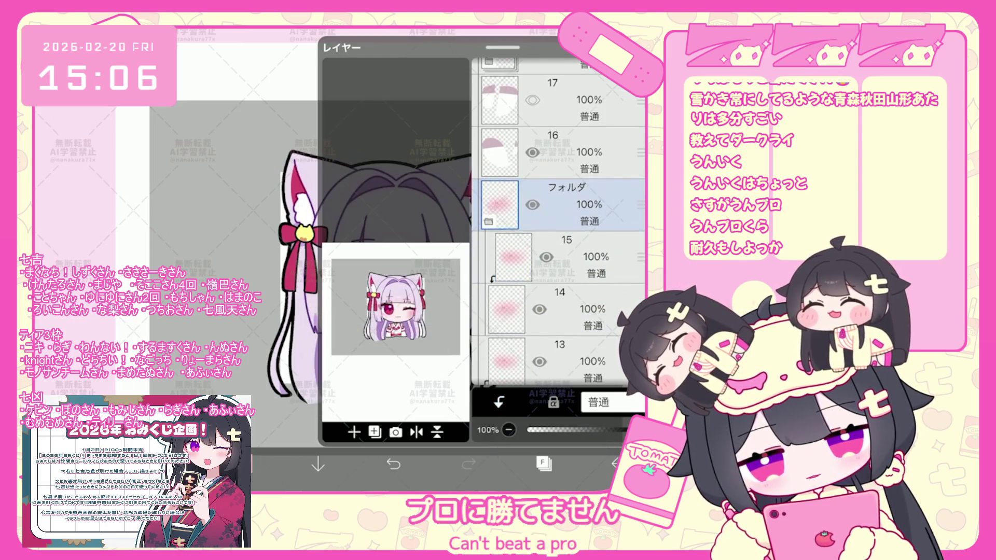
click(543, 464)
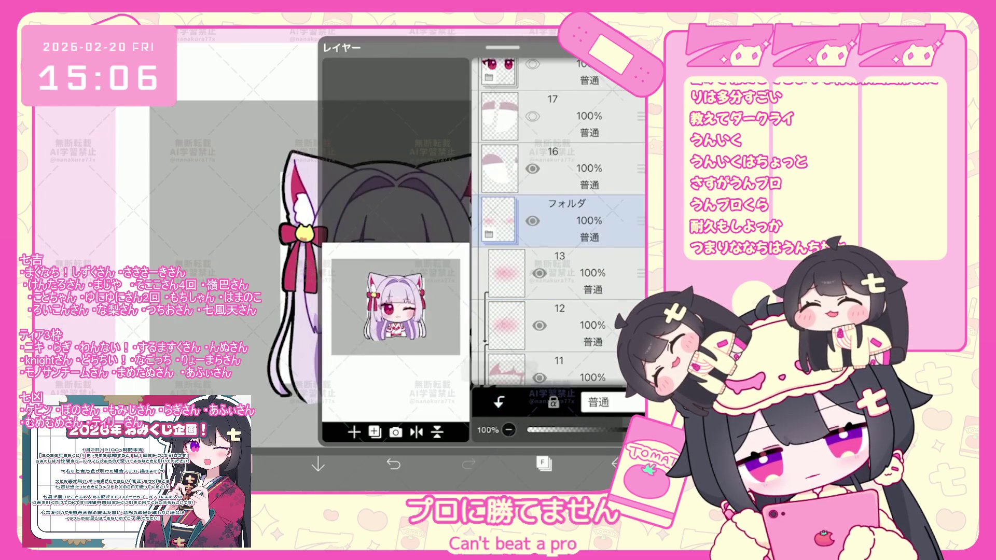
click(568, 273)
click(354, 433)
click(366, 320)
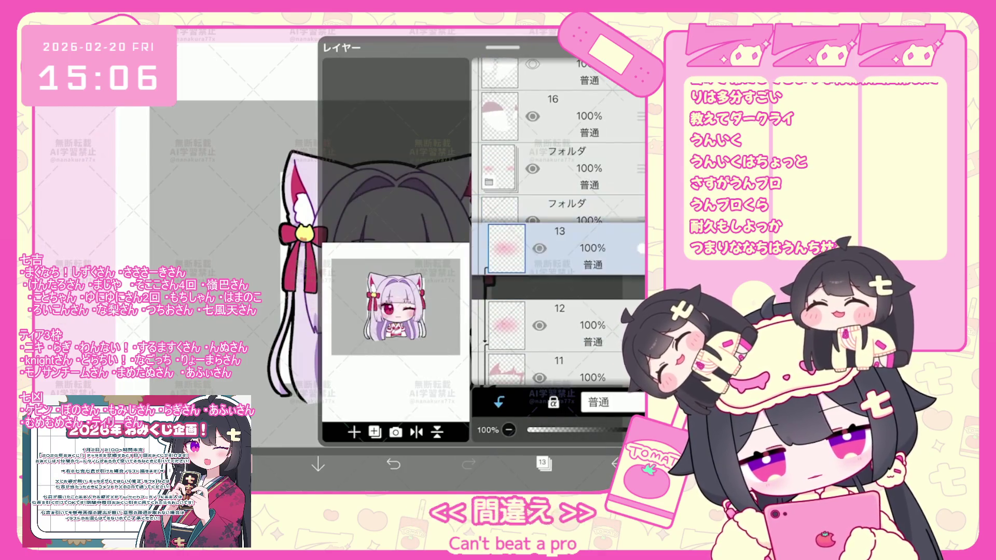
click(499, 401)
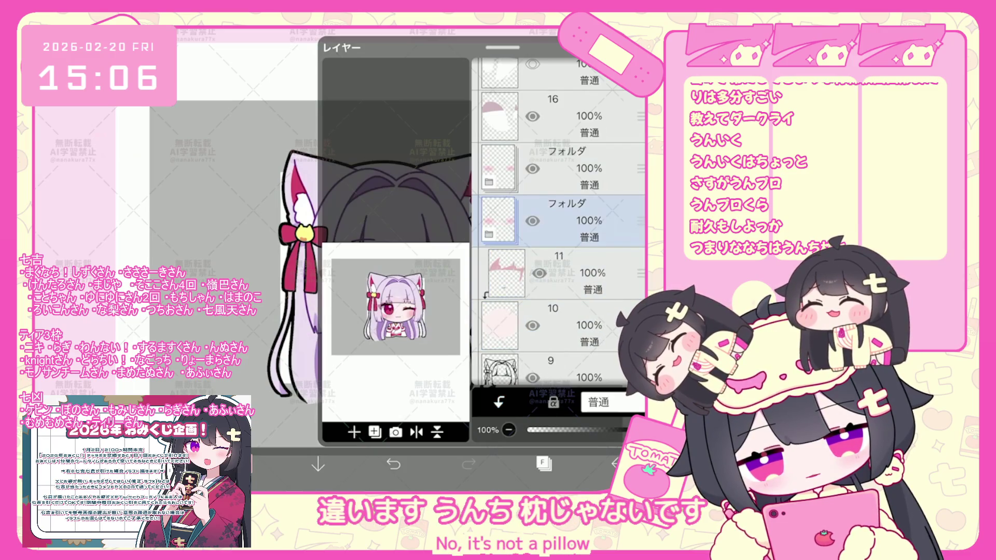
click(568, 168)
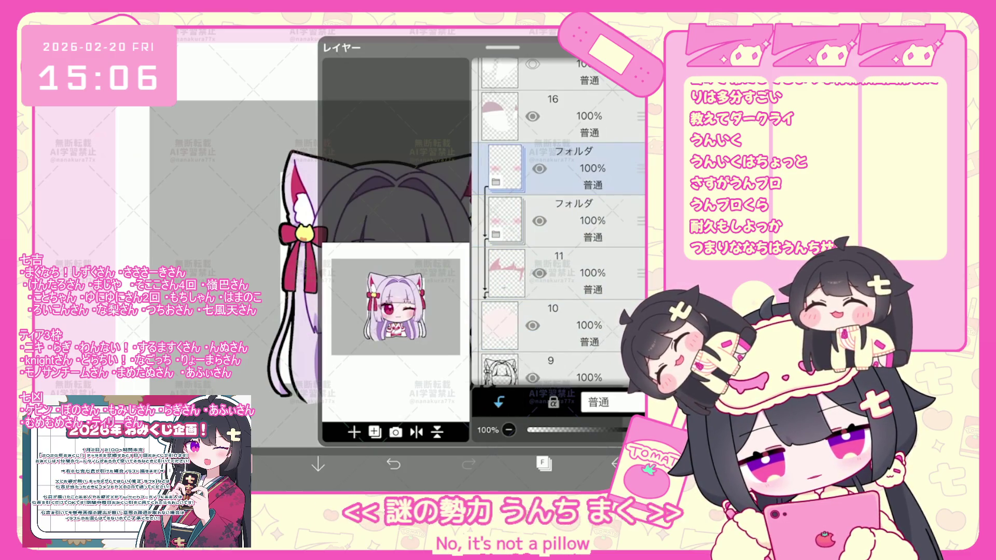
click(498, 402)
scroll(561, 234, down, 1)
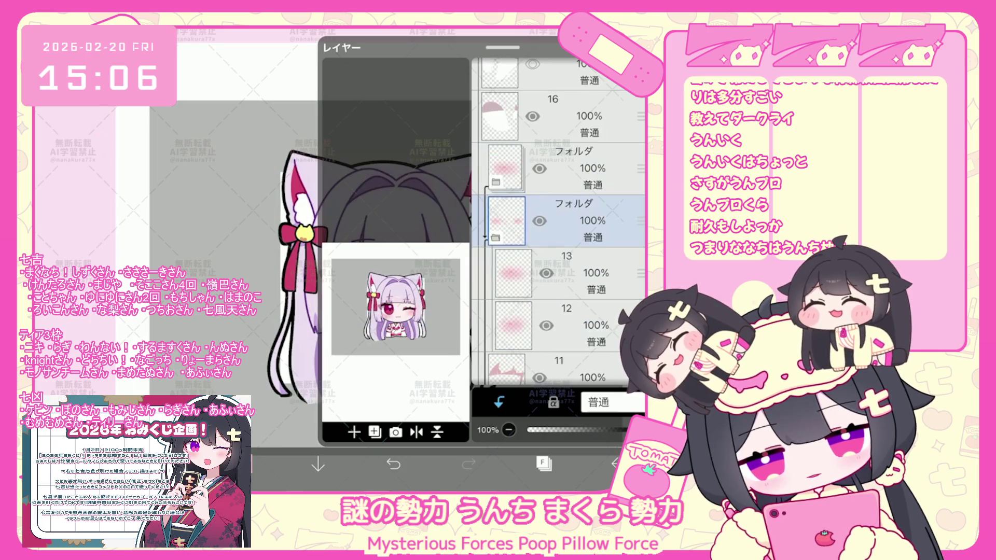
click(499, 402)
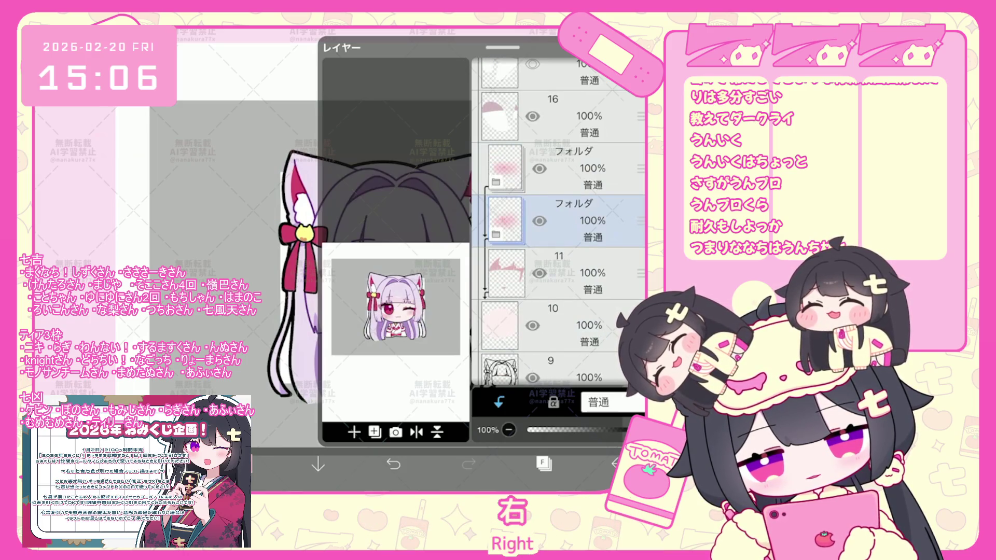
scroll(428, 272, down, 3)
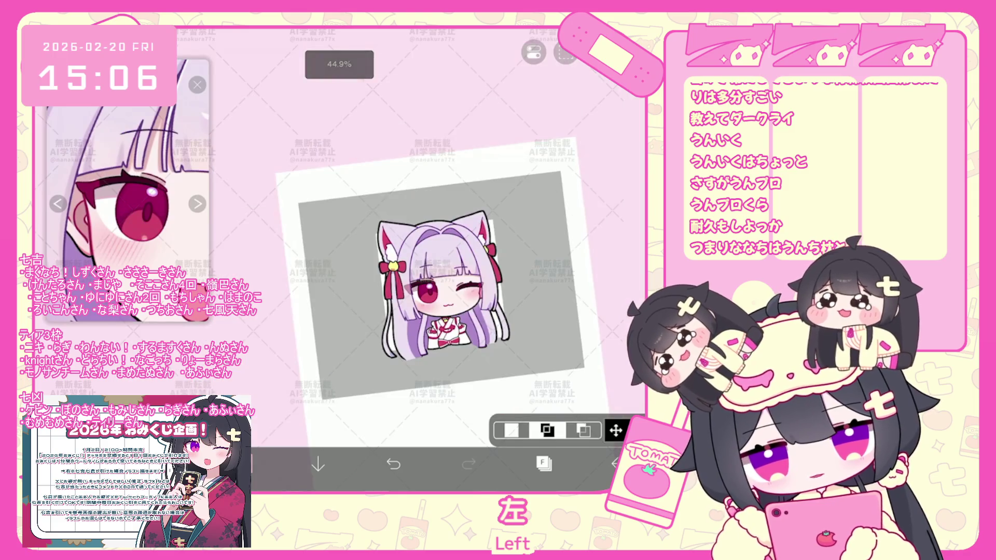
scroll(425, 257, up, 2)
scroll(424, 257, up, 2)
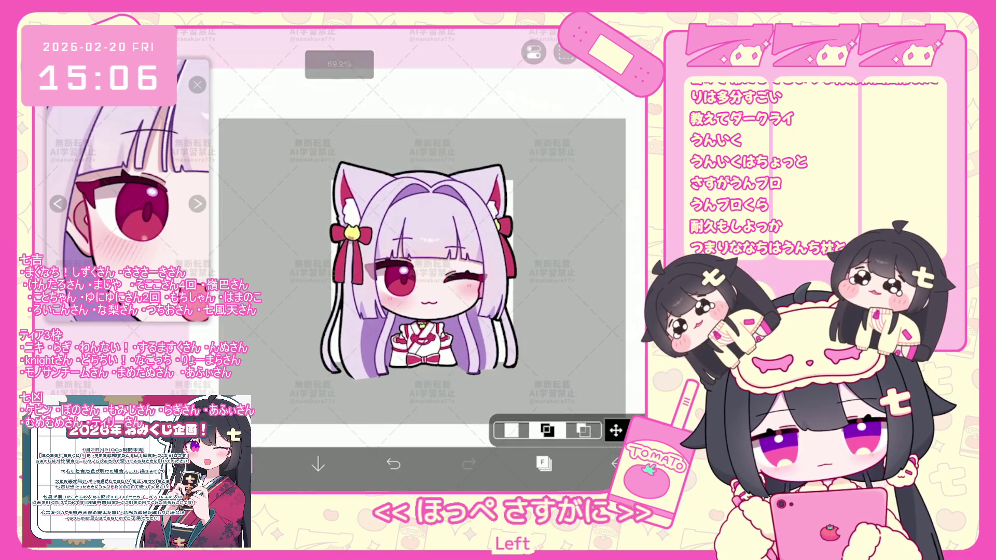
scroll(429, 296, up, 2)
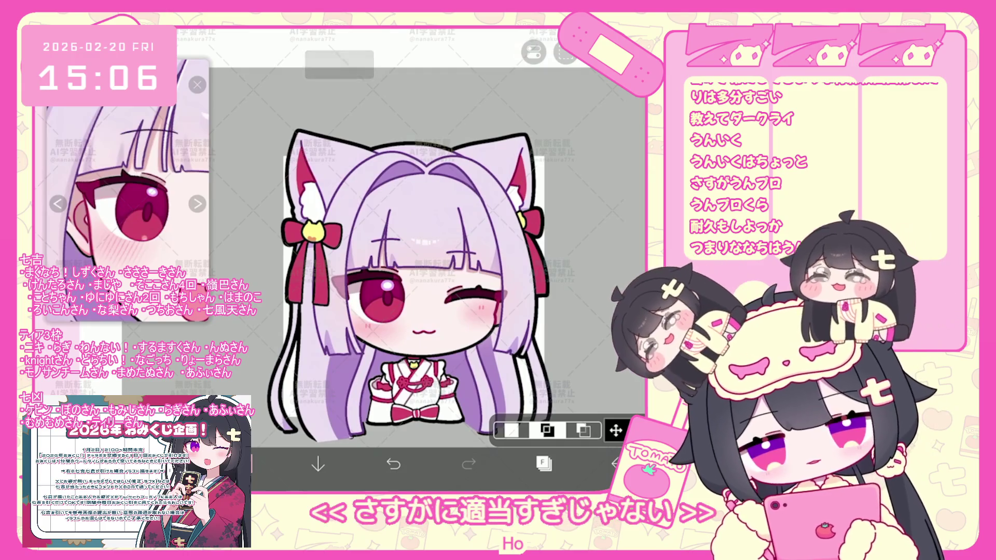
scroll(412, 281, down, 2)
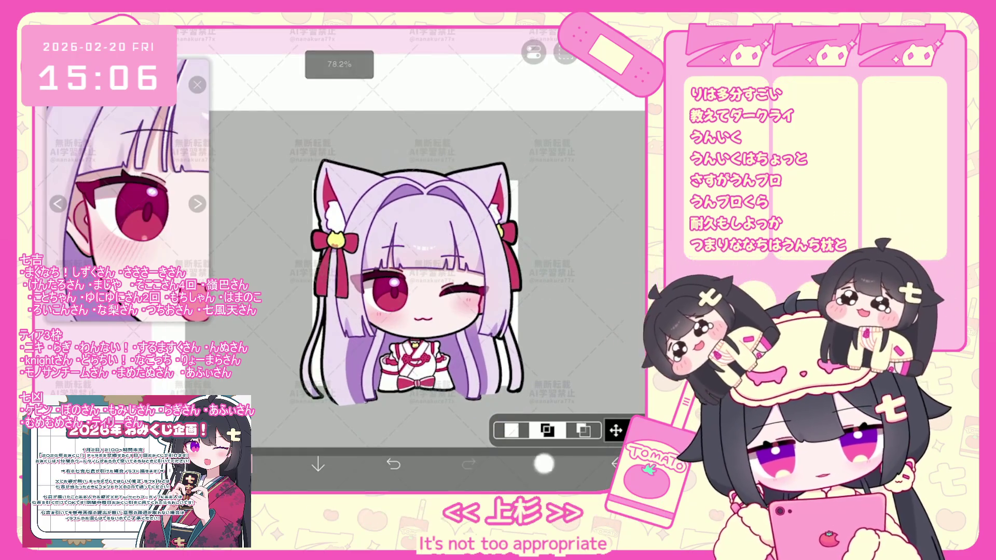
scroll(559, 225, up, 10)
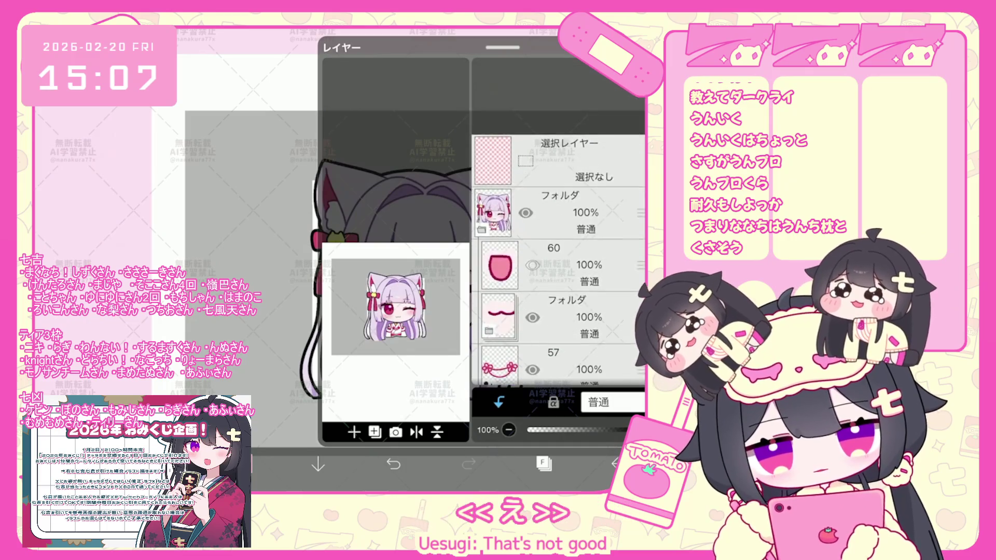
Step: Save the character folder as a transparent PNG, move the mouth folder to the top and reposition the mouth
click(545, 136)
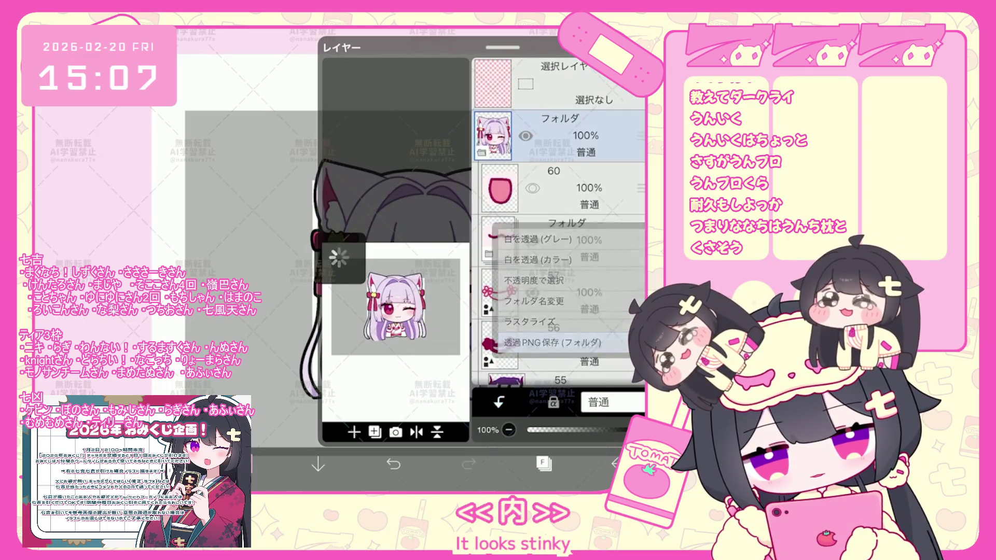
click(555, 340)
click(623, 403)
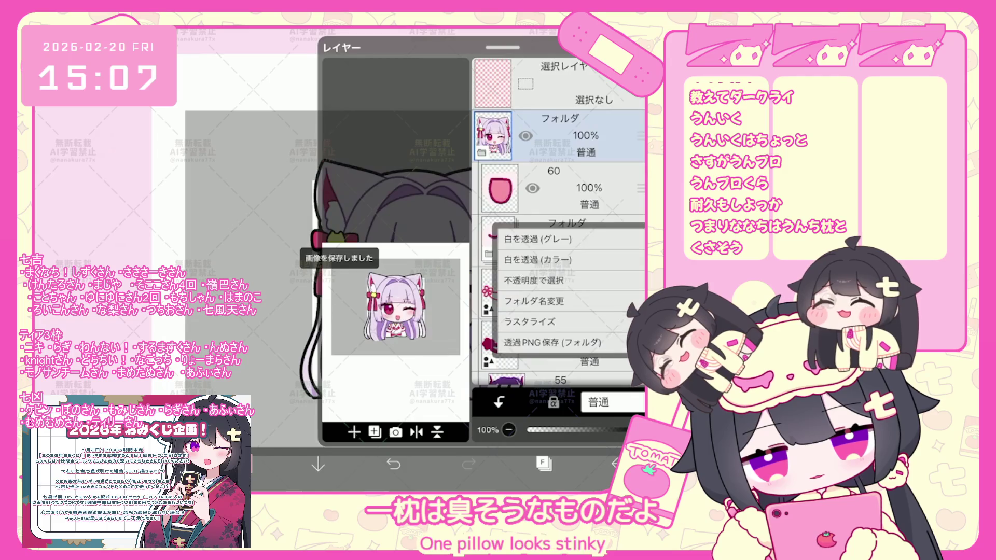
click(555, 340)
scroll(559, 225, down, 5)
scroll(558, 222, down, 5)
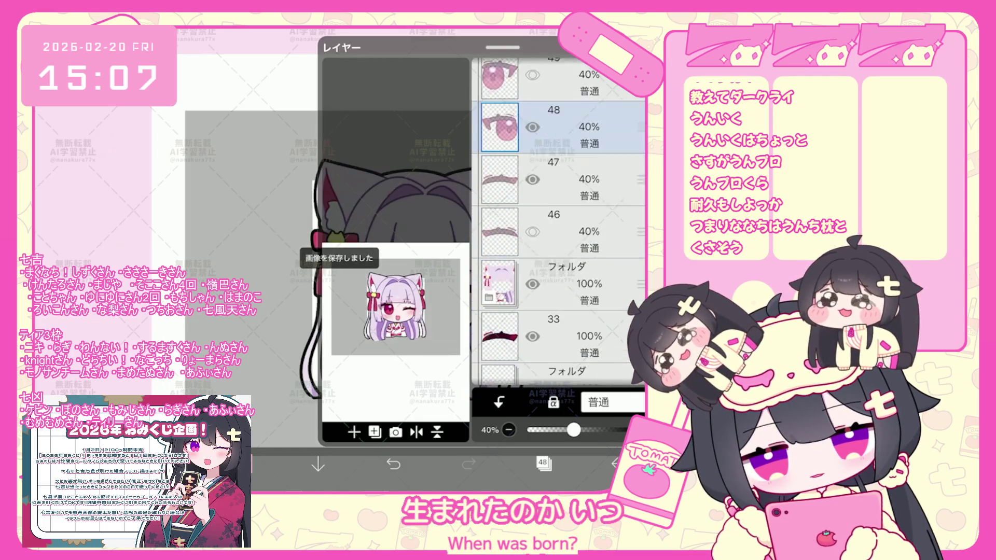
mouse_move(641, 250)
mouse_down()
mouse_move(640, 84)
mouse_move(640, 187)
mouse_up()
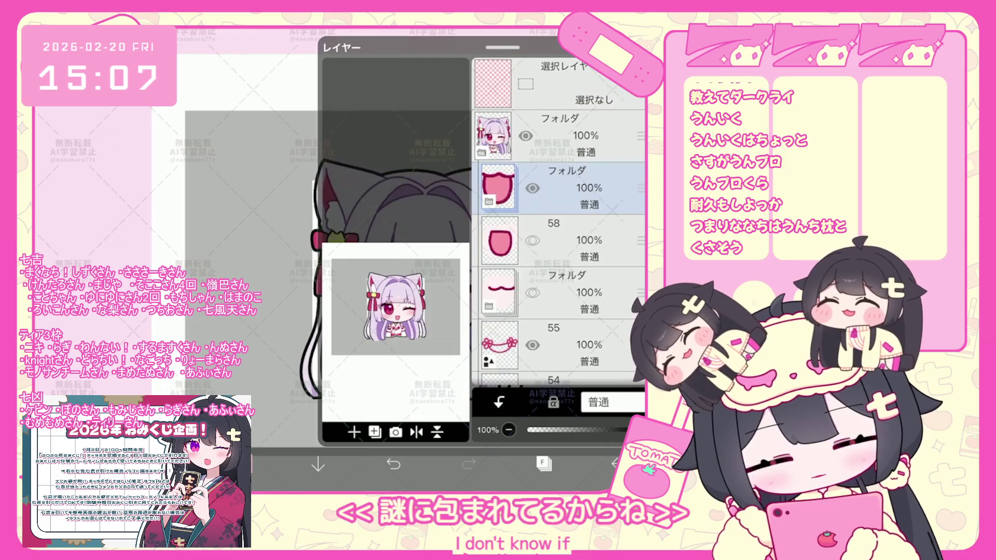
key(ctrl+t)
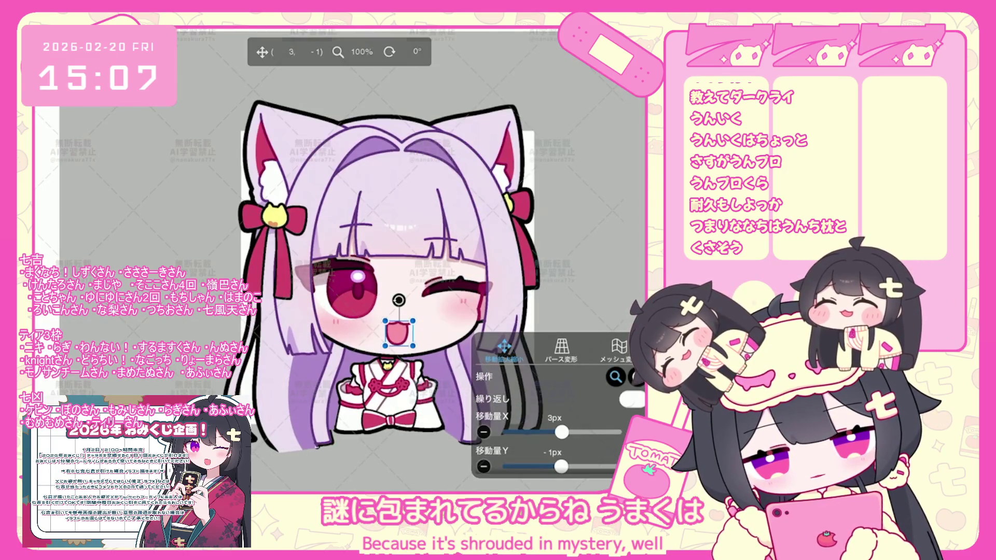
key(Return)
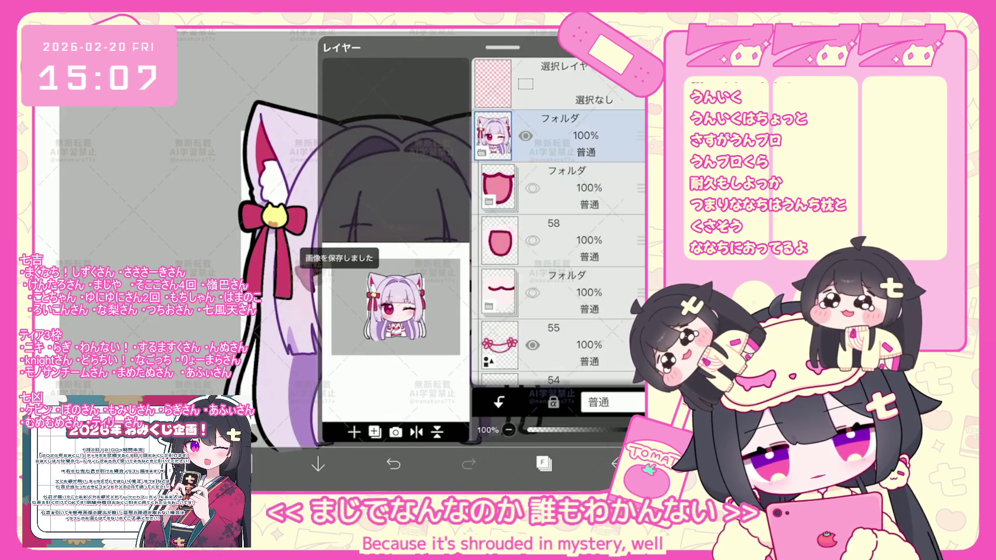
Step: Nudge the open mouth down one pixel and save the open-mouth expression as a PNG
key(ctrl+t)
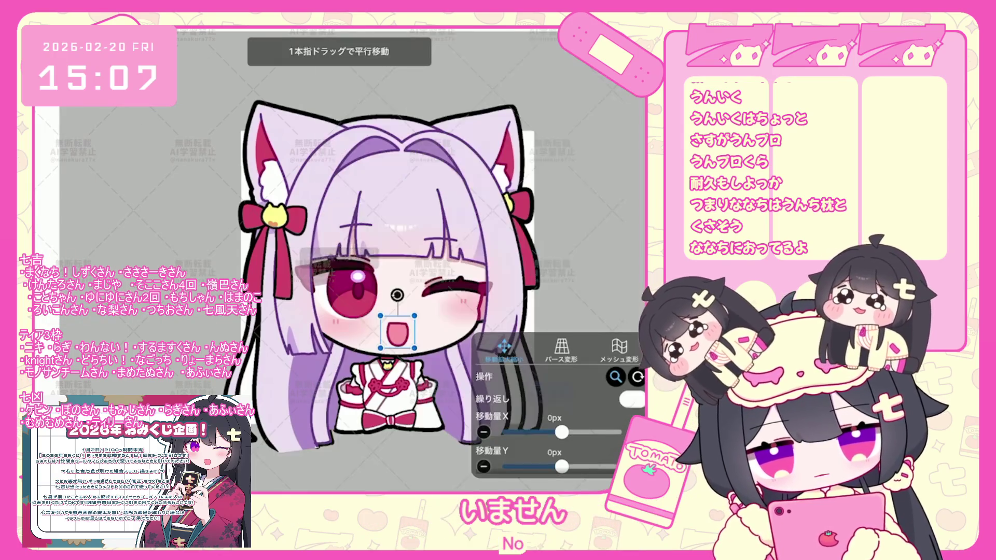
drag(383, 329, 382, 329)
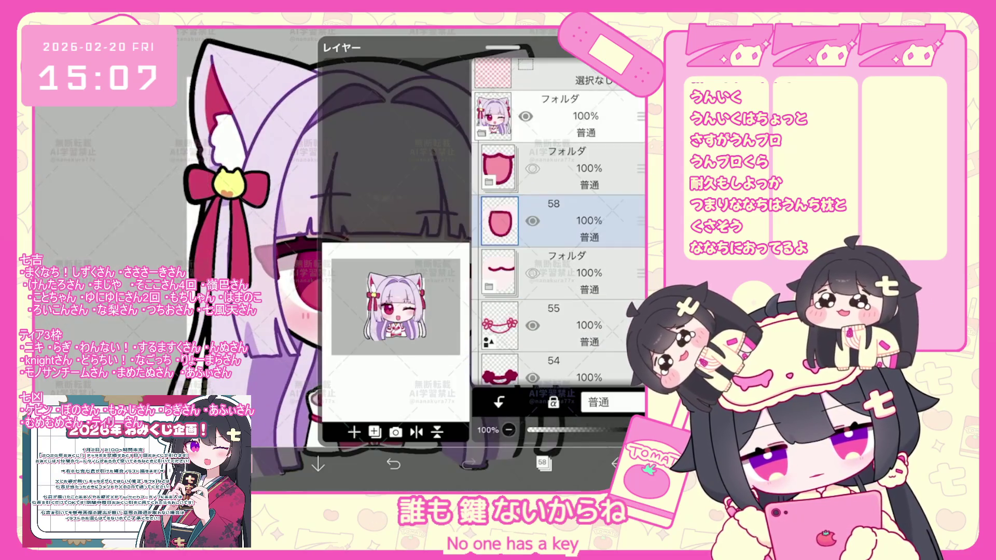
click(560, 115)
click(548, 342)
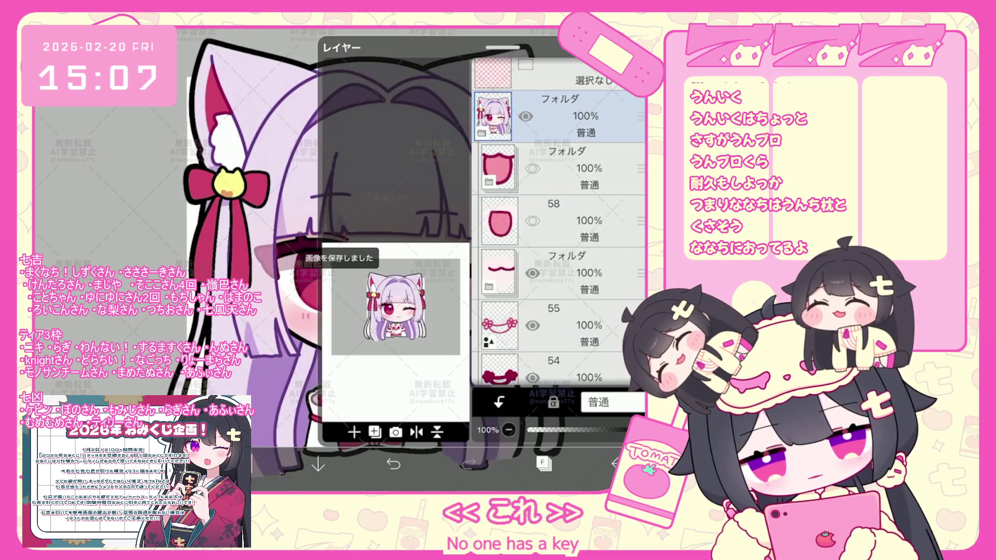
click(234, 234)
scroll(342, 257, up, 5)
Step: Reposition the small cat mouth and save the cat-mouth expression as a PNG
click(615, 430)
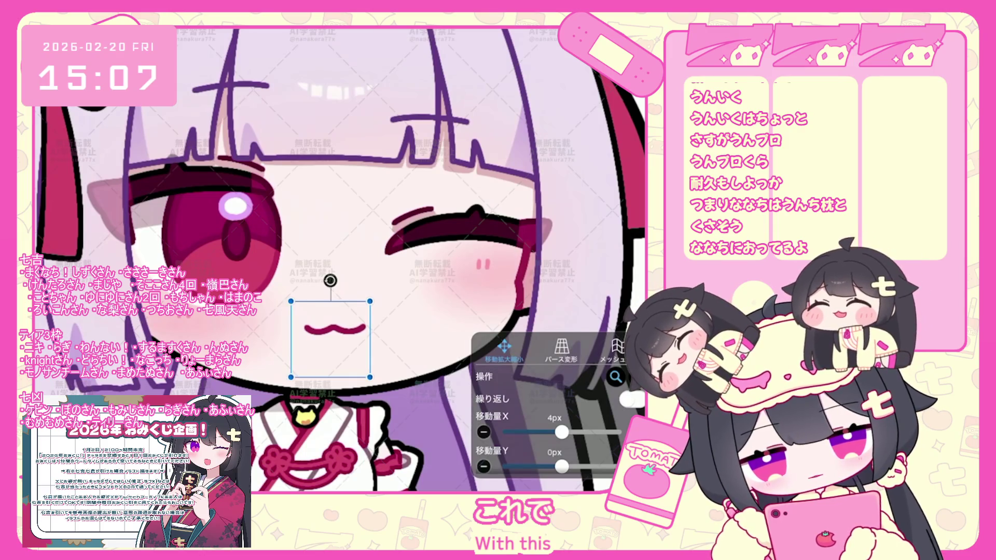
click(615, 467)
click(543, 465)
scroll(559, 221, up, 1)
click(639, 234)
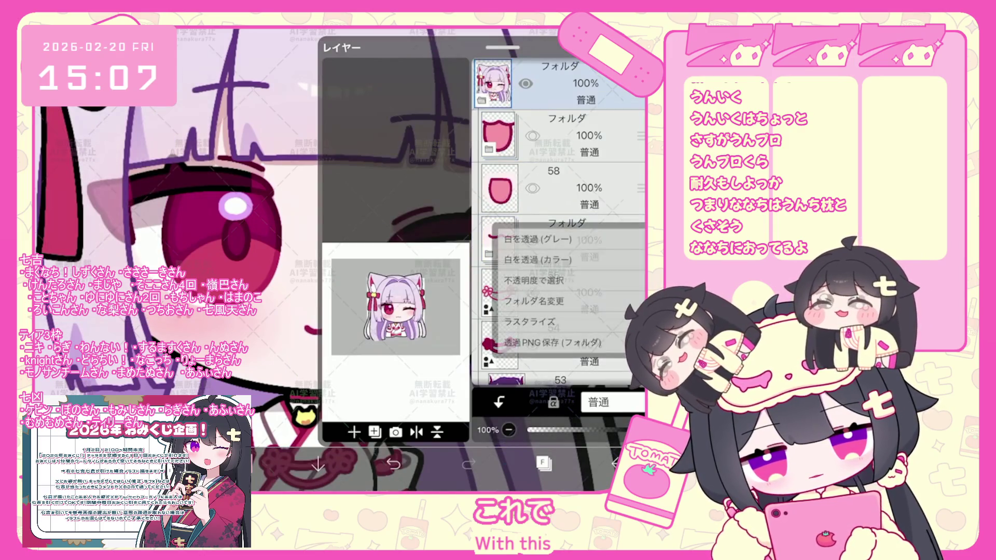
click(553, 342)
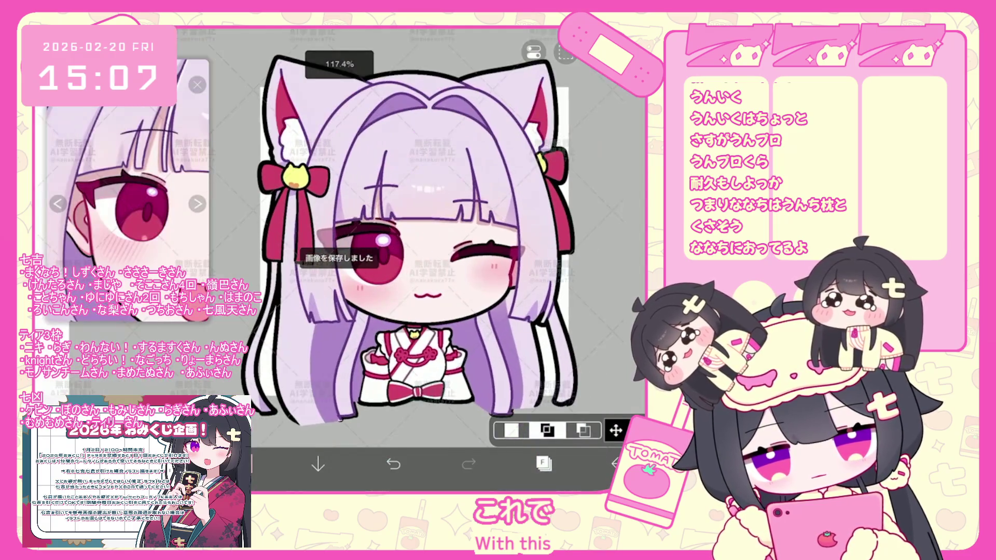
click(542, 464)
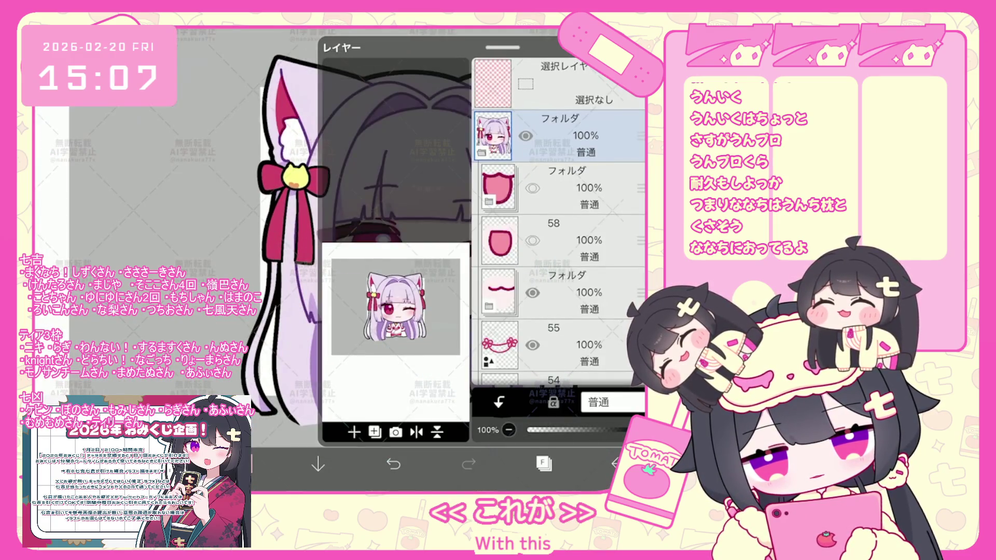
scroll(558, 233, down, 5)
Step: Switch the eye, blush and face layers to show the closed-eye face and check it on the canvas
click(559, 244)
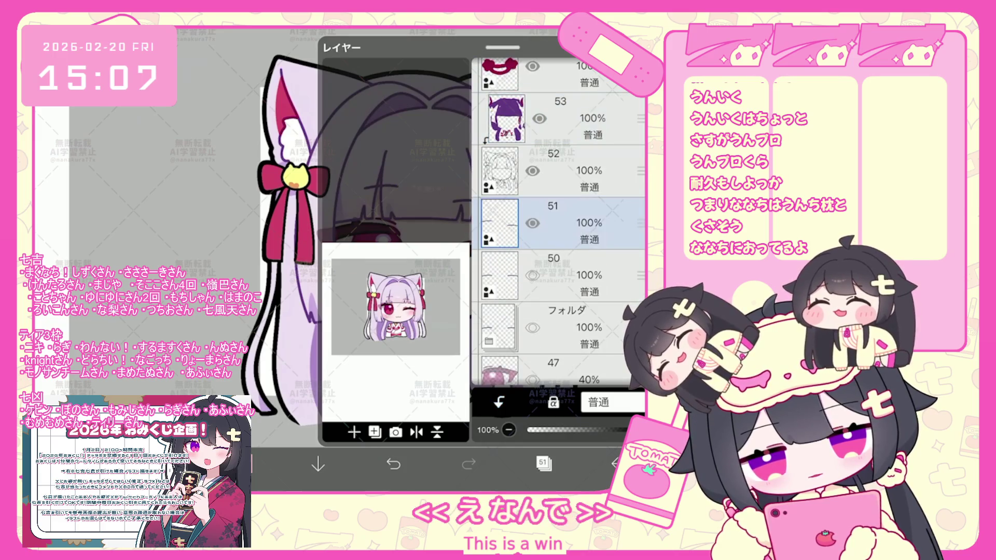
scroll(559, 222, down, 2)
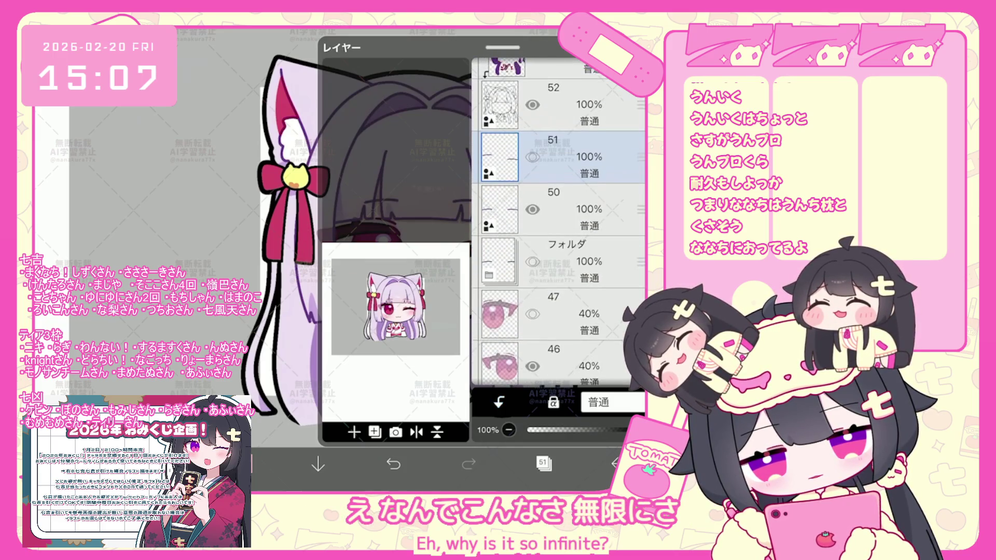
scroll(559, 234, down, 3)
click(559, 300)
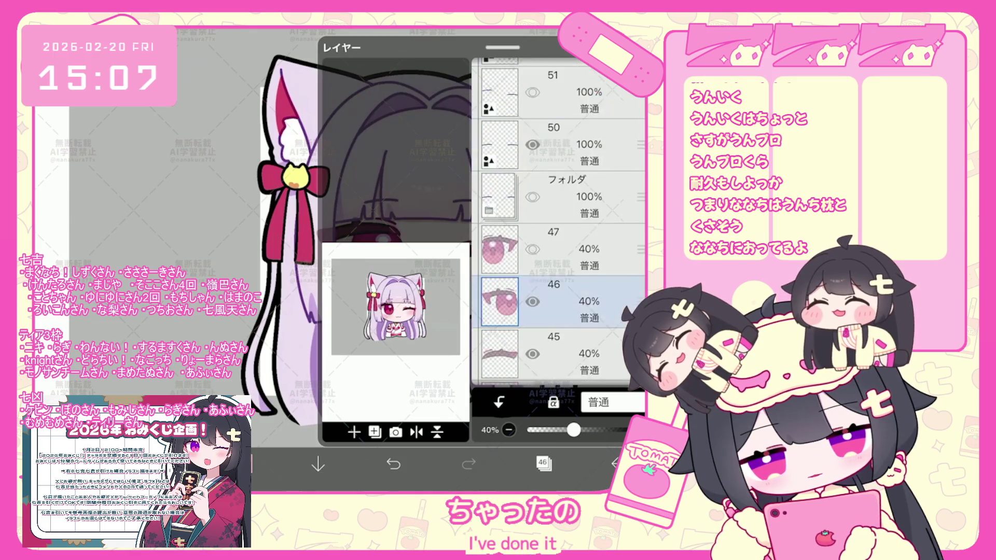
scroll(559, 234, down, 1)
scroll(559, 234, down, 4)
click(558, 248)
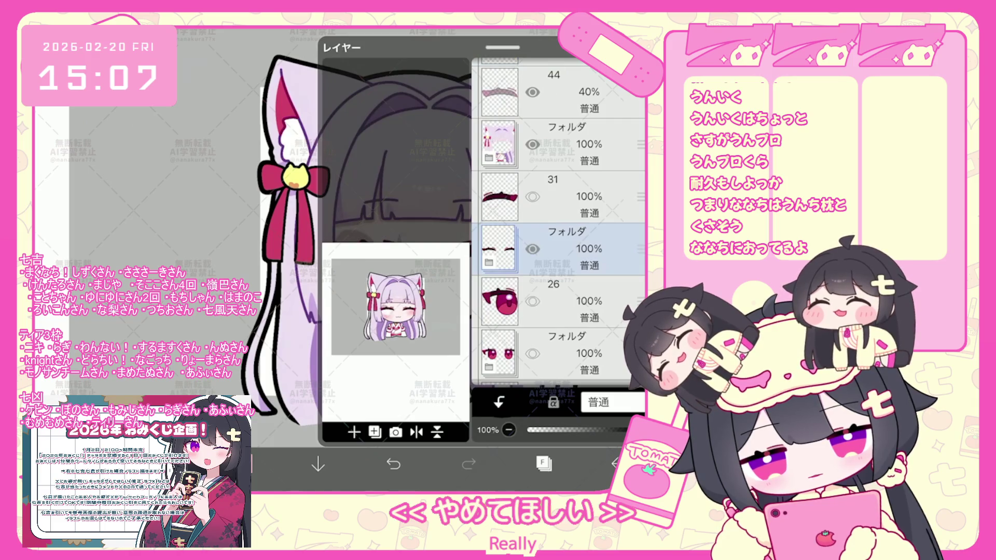
scroll(559, 234, down, 2)
click(559, 309)
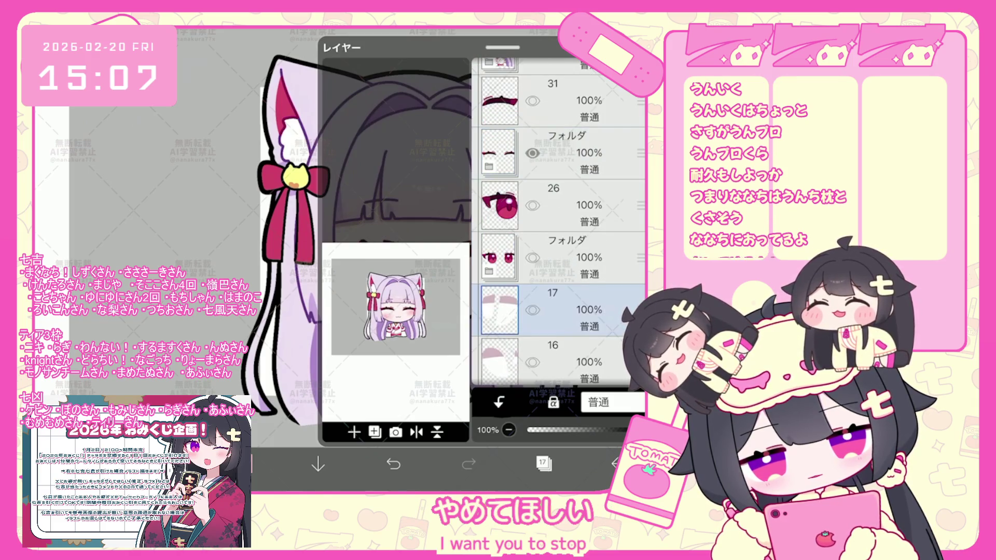
scroll(559, 233, down, 3)
click(558, 248)
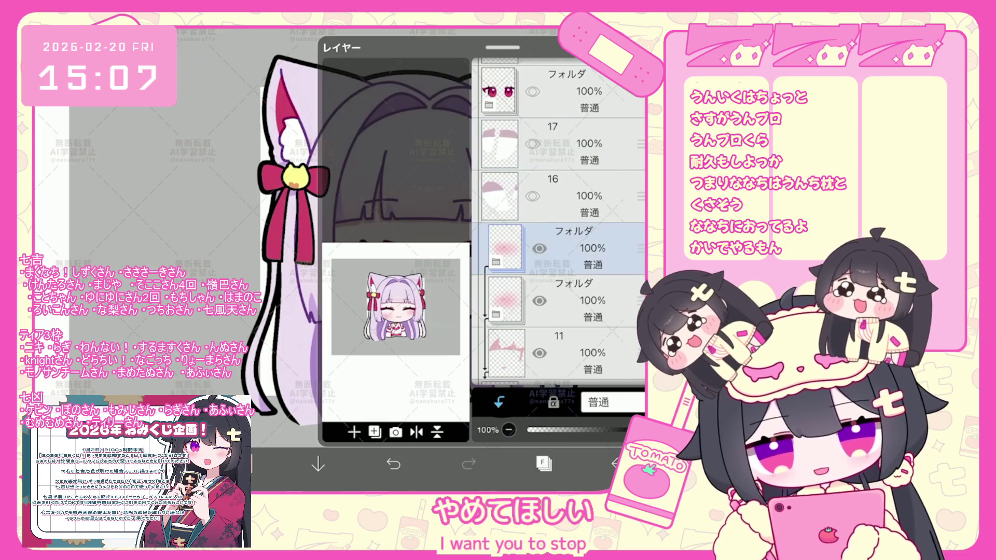
scroll(559, 233, down, 2)
click(559, 220)
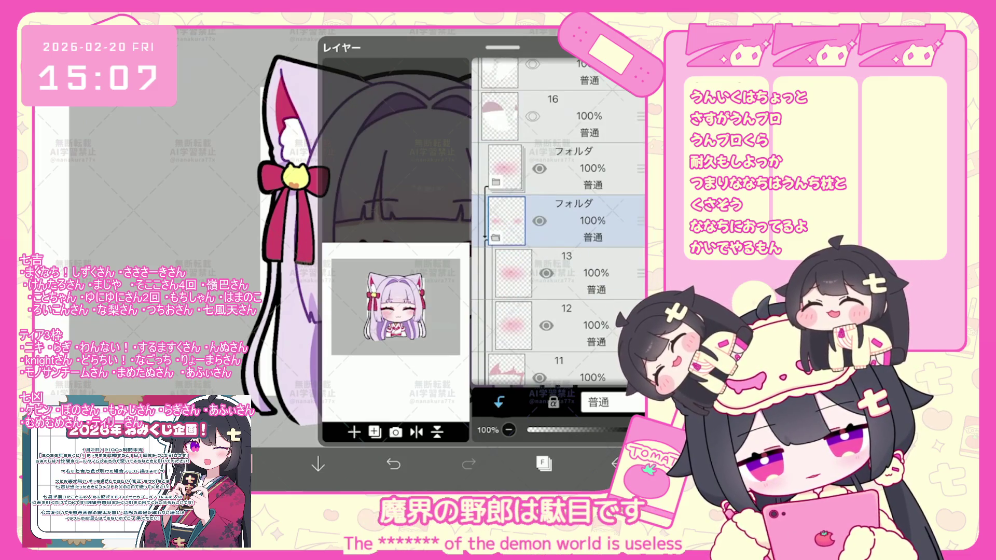
click(542, 464)
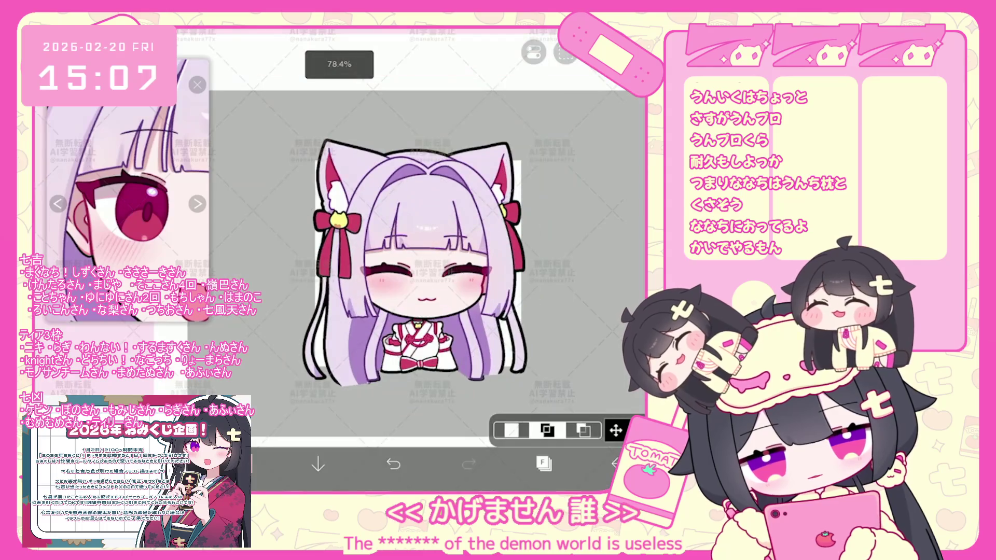
click(542, 464)
scroll(558, 234, up, 2)
scroll(559, 222, up, 5)
scroll(559, 222, up, 5)
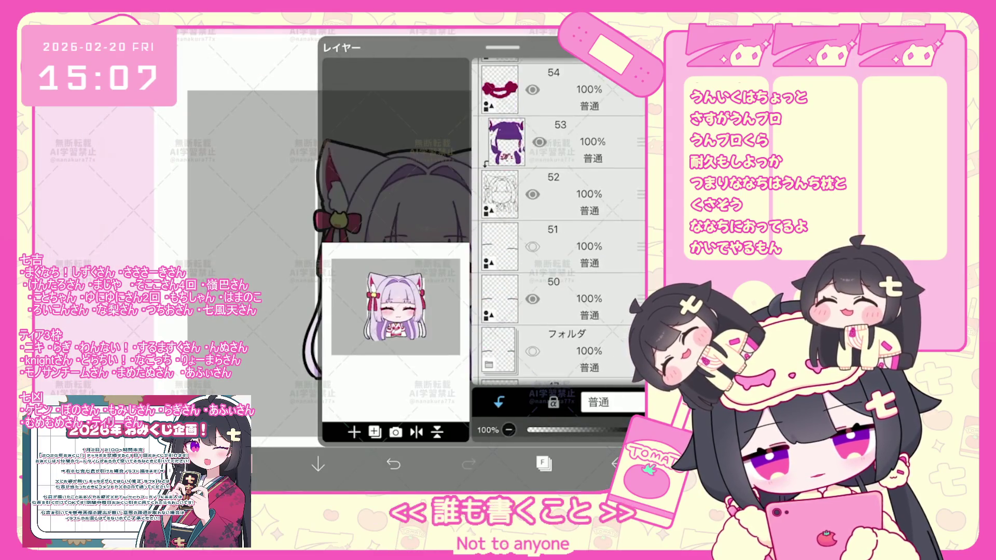
scroll(558, 221, up, 5)
Step: Save the closed-eye expression from the top character folder as a transparent PNG
click(561, 138)
click(561, 138)
click(544, 340)
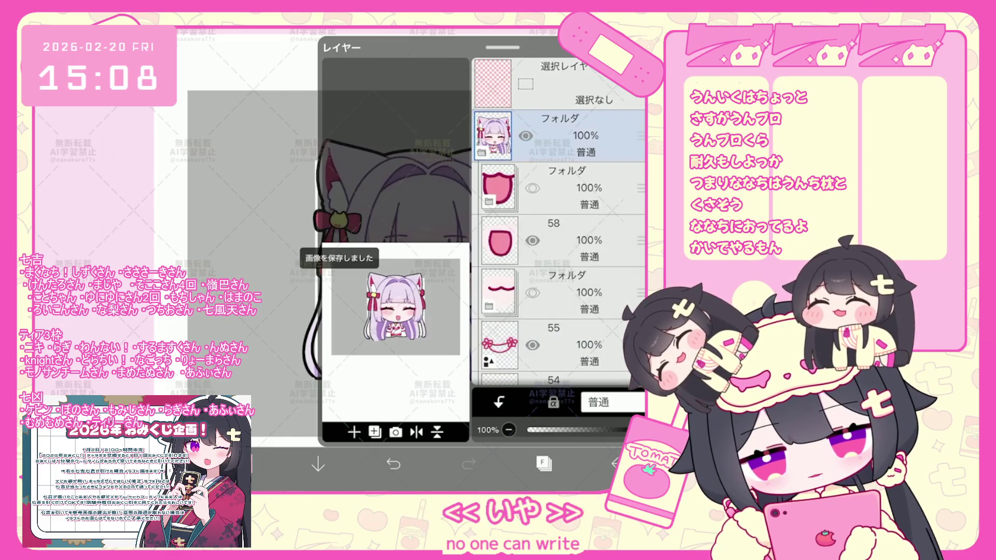
click(560, 139)
click(544, 340)
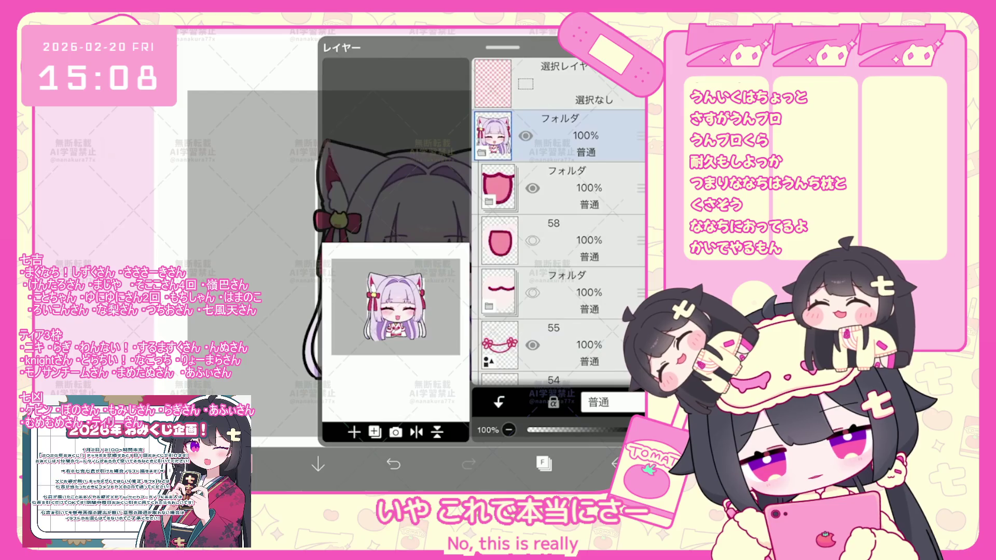
click(560, 139)
click(544, 340)
scroll(559, 221, down, 5)
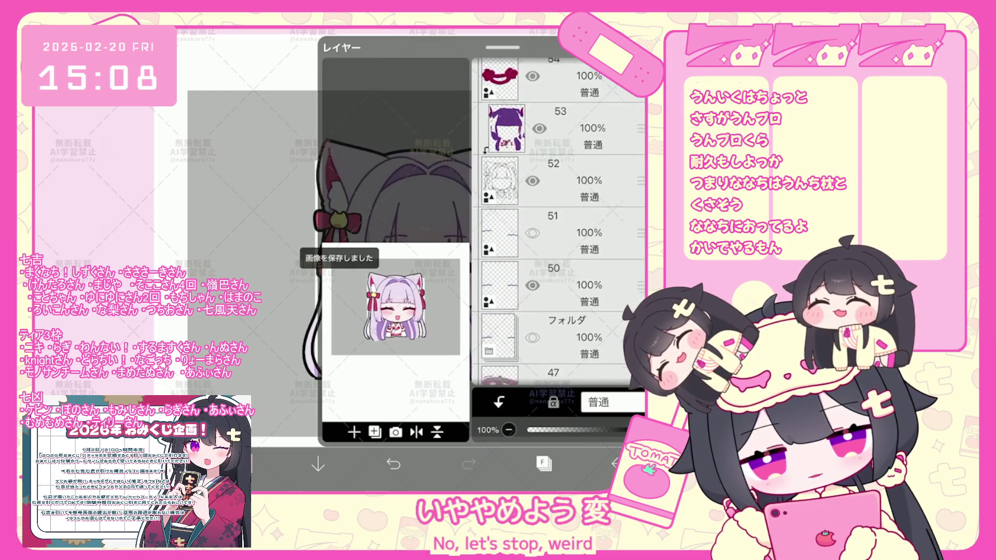
scroll(558, 222, down, 3)
Step: Switch eye layers 46, 44, 26, 17 and the face folders to set up the open-eyed expression
click(569, 255)
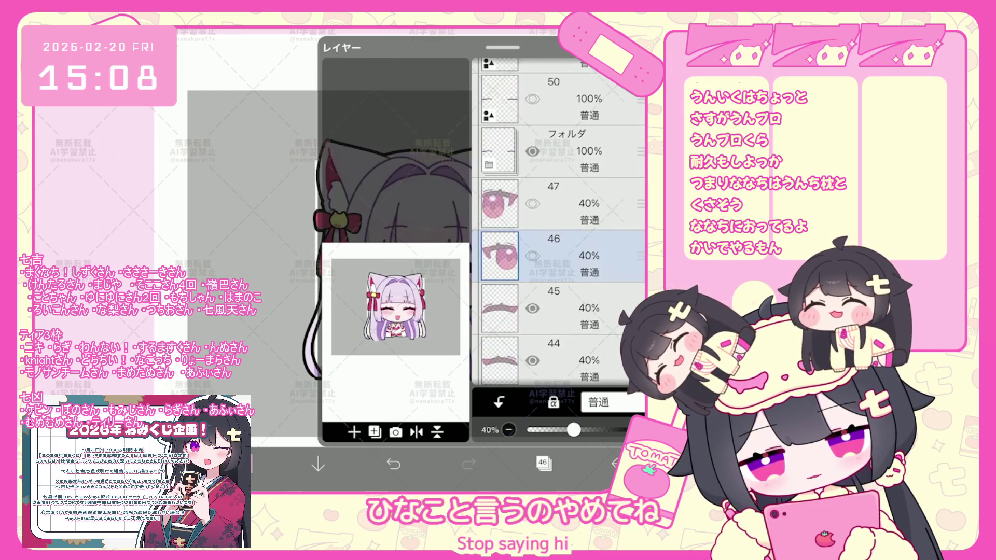
scroll(559, 222, down, 3)
click(560, 222)
scroll(559, 222, down, 3)
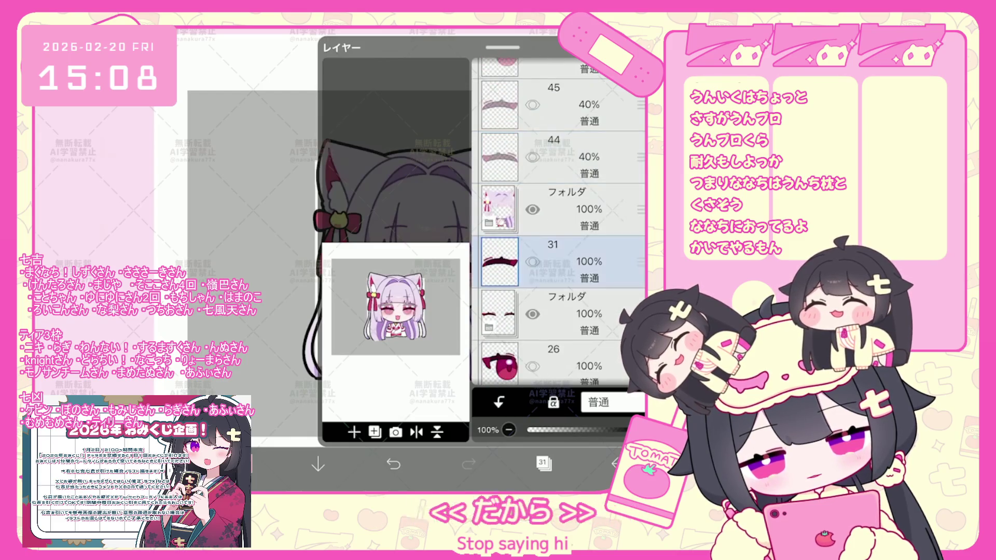
click(561, 282)
scroll(558, 222, down, 1)
click(560, 327)
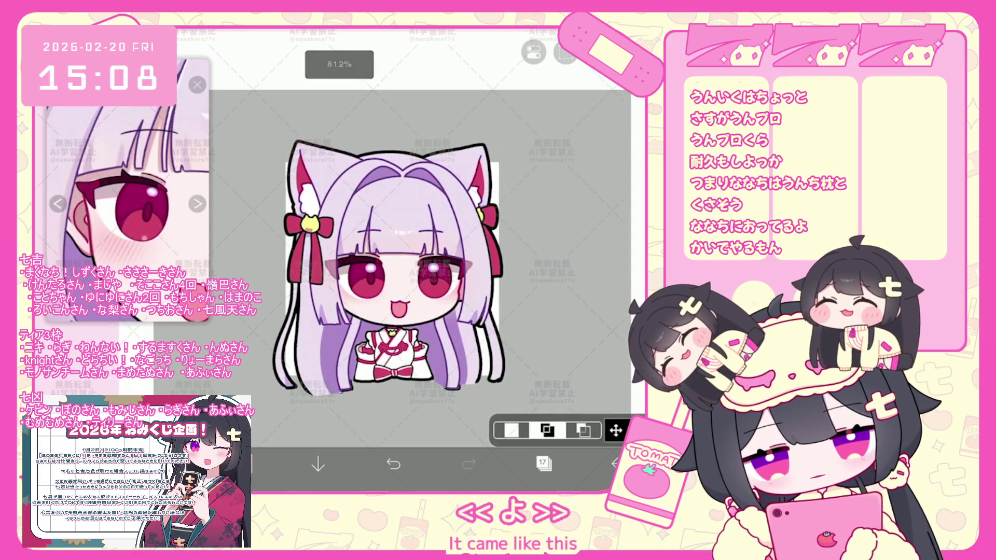
scroll(559, 221, down, 2)
click(561, 279)
click(560, 225)
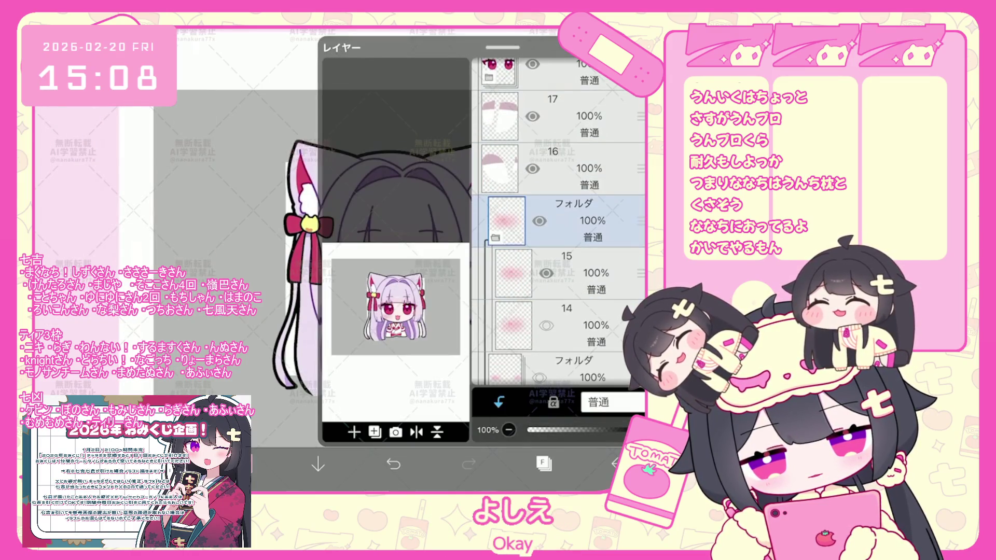
scroll(559, 222, up, 10)
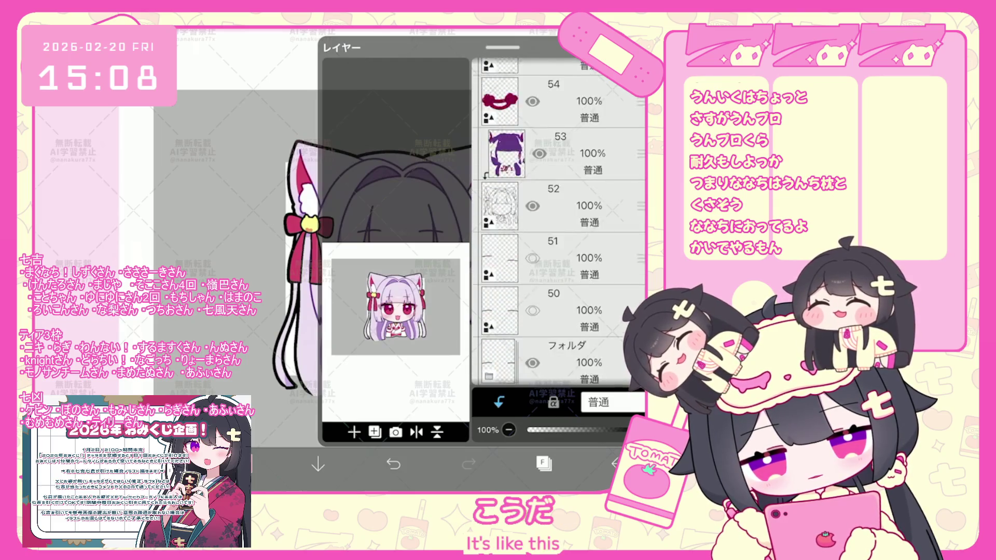
click(559, 136)
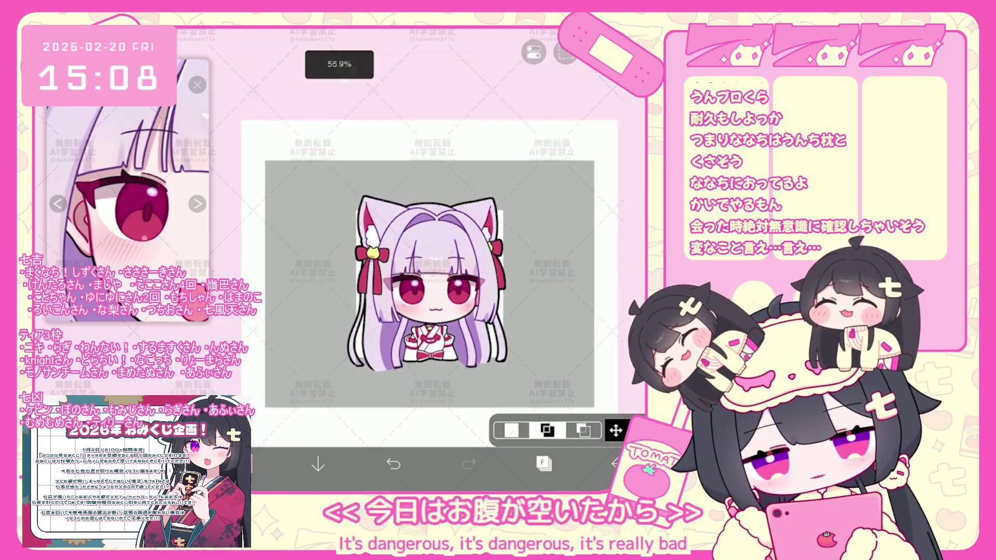
Step: Move the white layer out below the collapsed character folder and start transforming the artwork
click(543, 463)
click(480, 152)
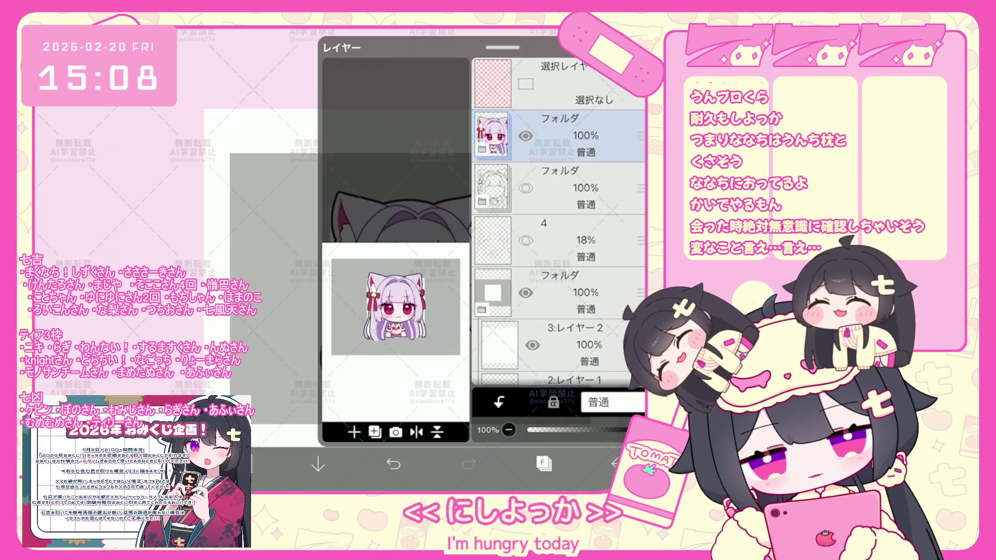
drag(638, 345, 638, 188)
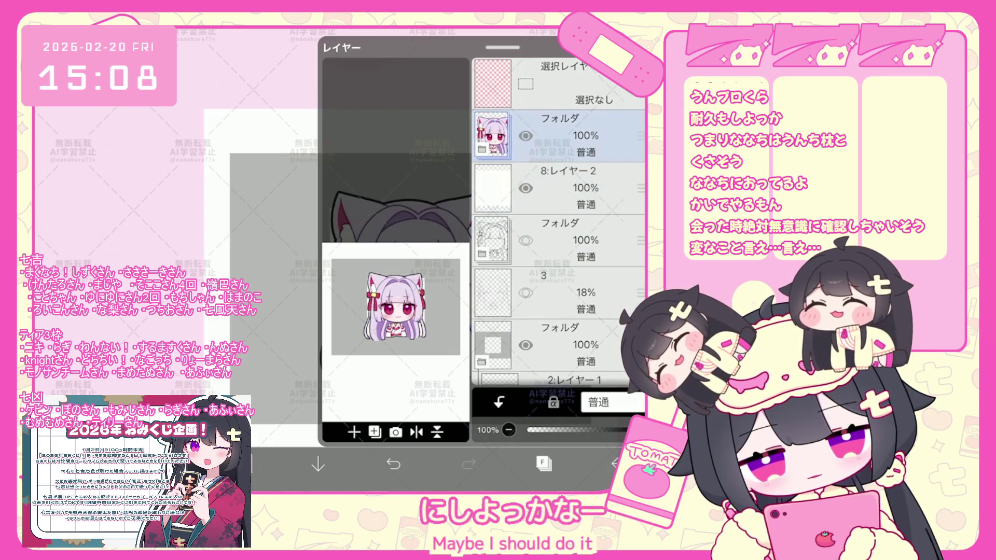
click(544, 464)
click(617, 431)
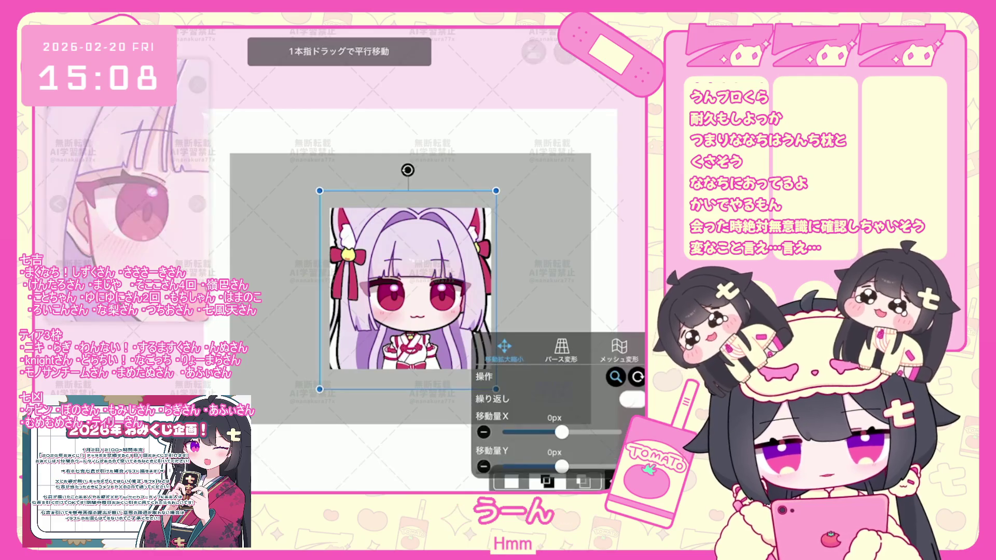
Step: Move the artwork down, commit it, and add layer 61 at the top of the stack
drag(411, 288, 410, 294)
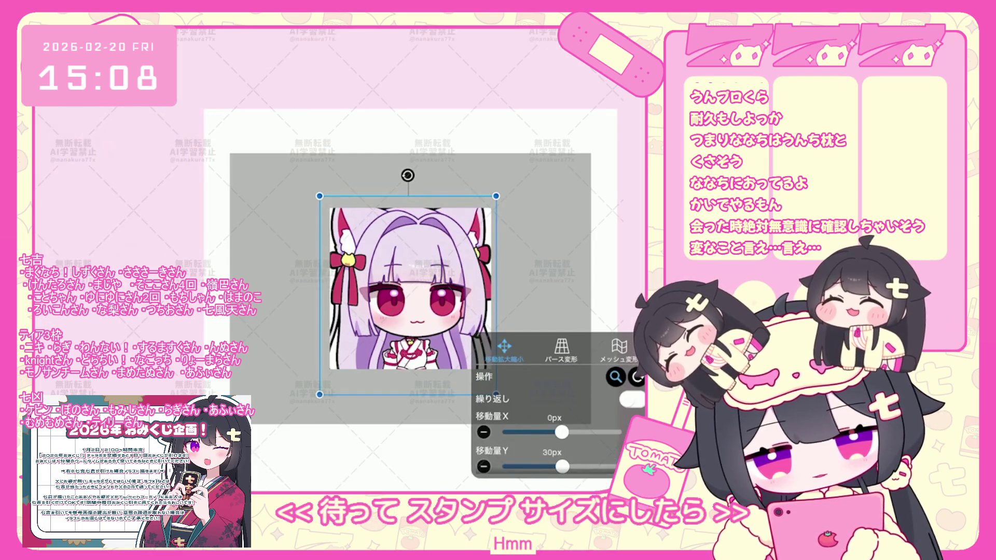
click(623, 477)
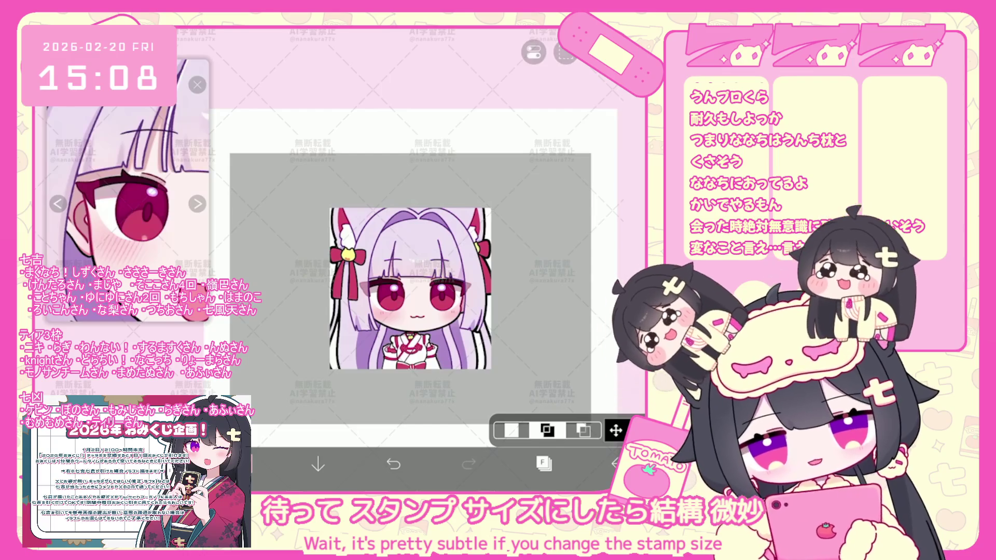
scroll(409, 277, up, 2)
click(544, 462)
click(355, 432)
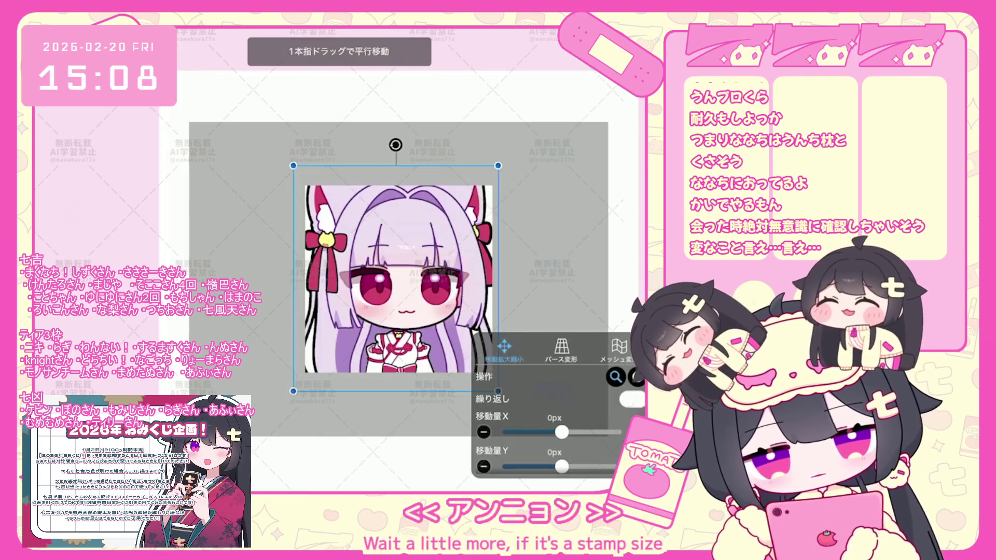
Step: Scale the artwork to 95%, set Movement Y to 16px and commit the transform
drag(395, 278, 395, 289)
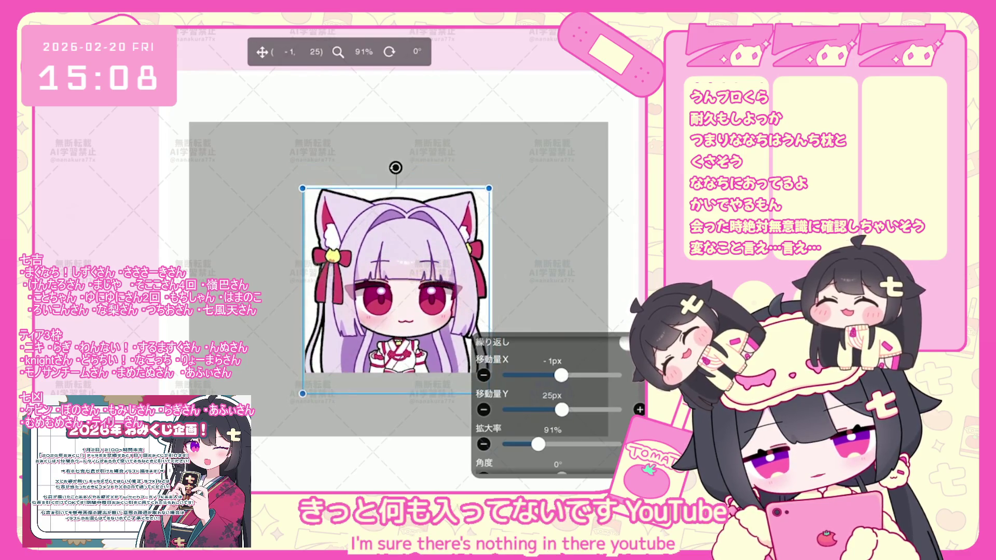
drag(395, 290, 395, 291)
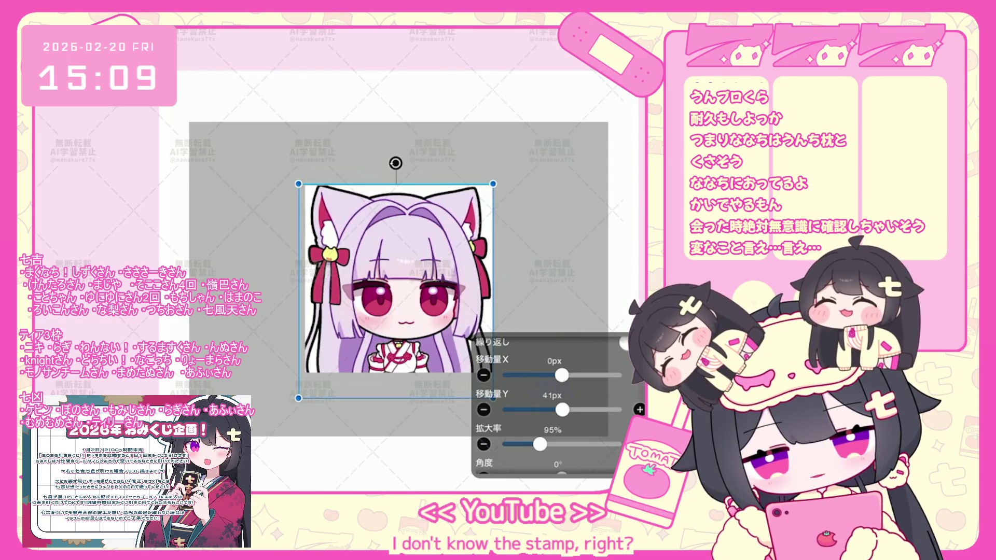
click(483, 409)
click(483, 409)
click(483, 410)
click(483, 409)
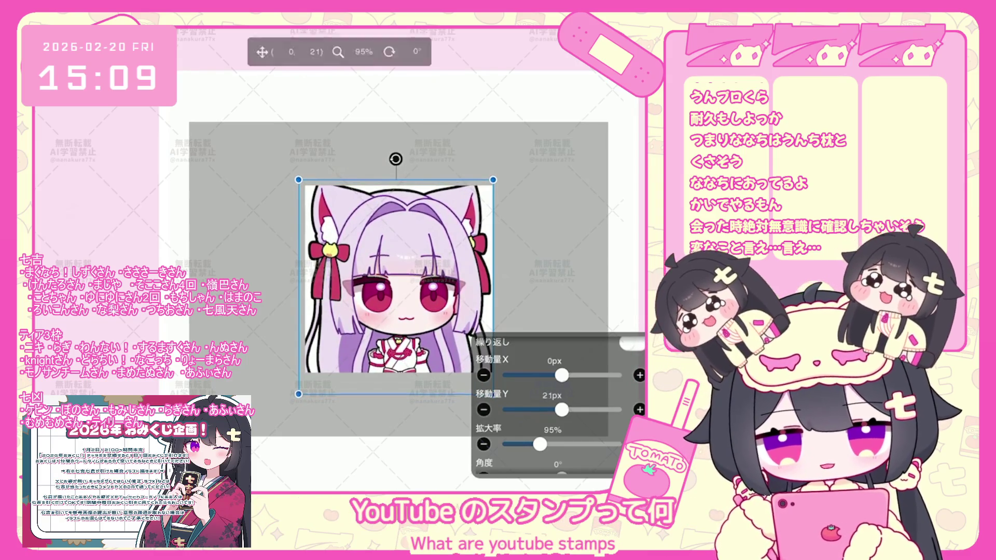
click(483, 409)
click(484, 410)
click(483, 409)
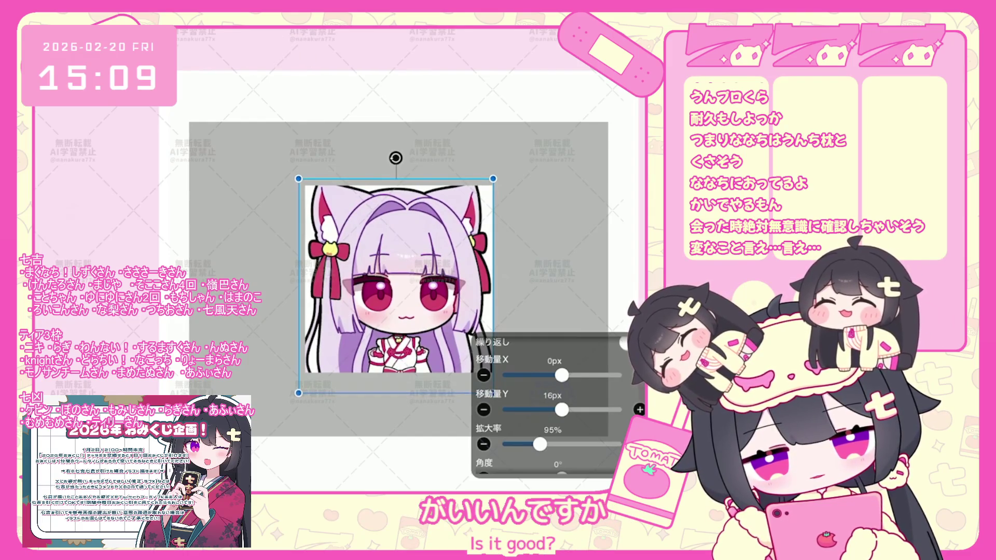
key(Return)
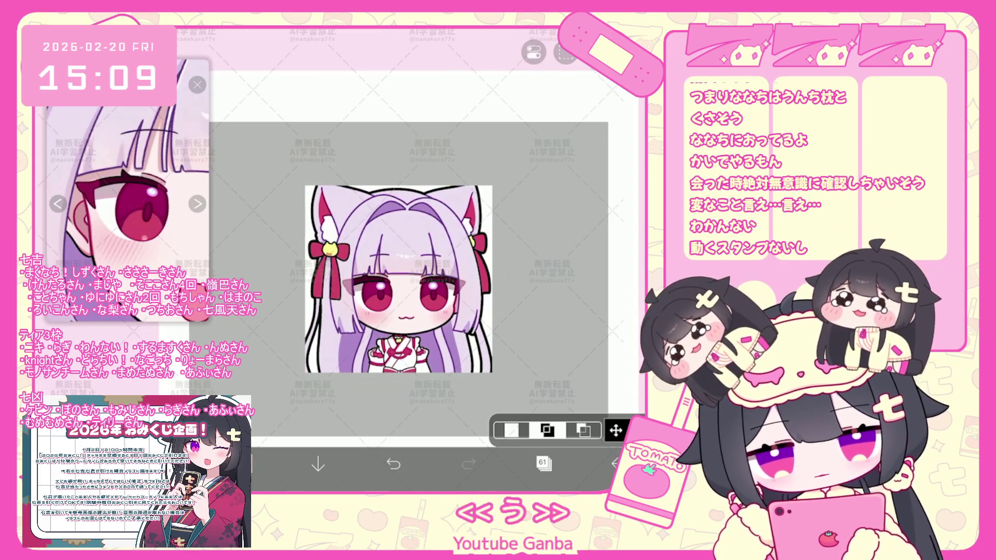
scroll(399, 278, up, 3)
scroll(467, 302, down, 5)
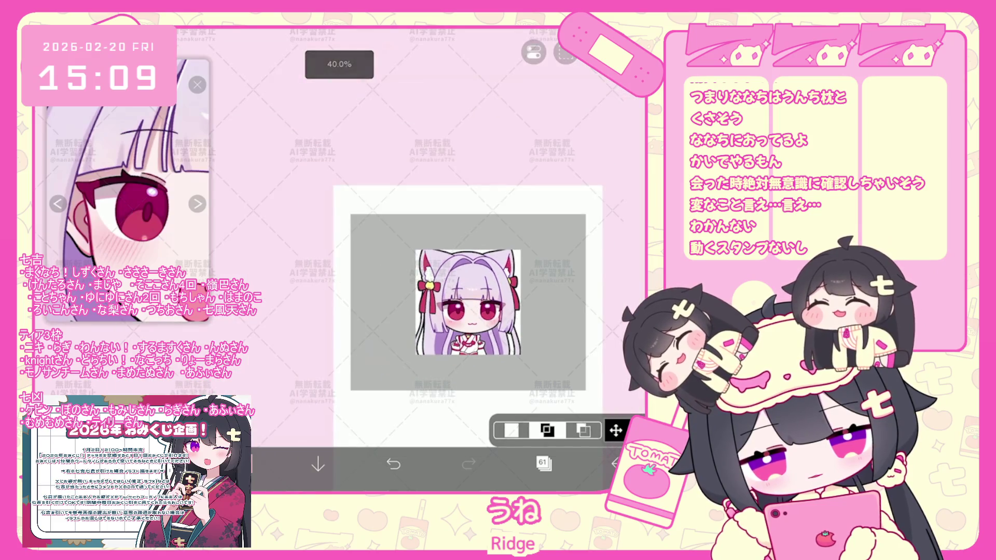
scroll(467, 301, up, 2)
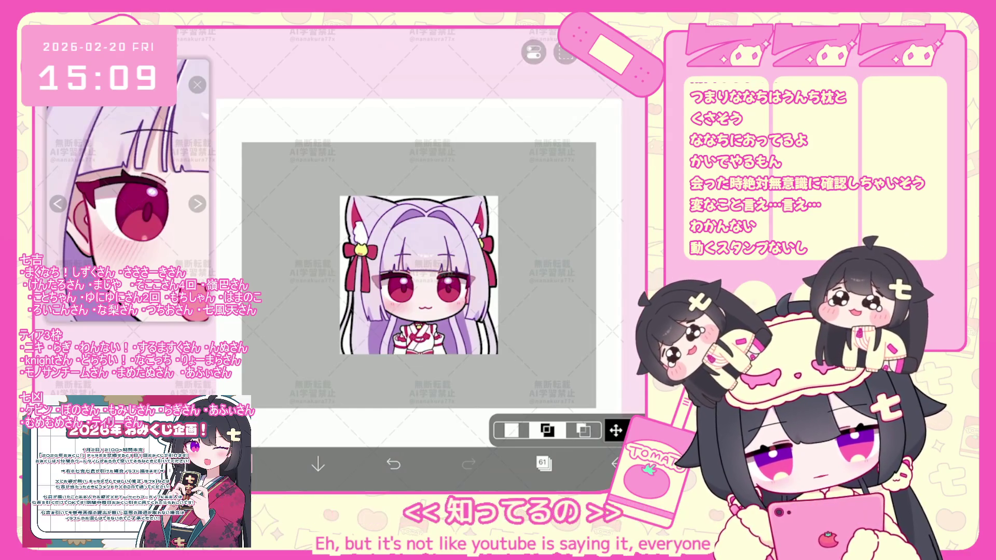
scroll(419, 275, up, 2)
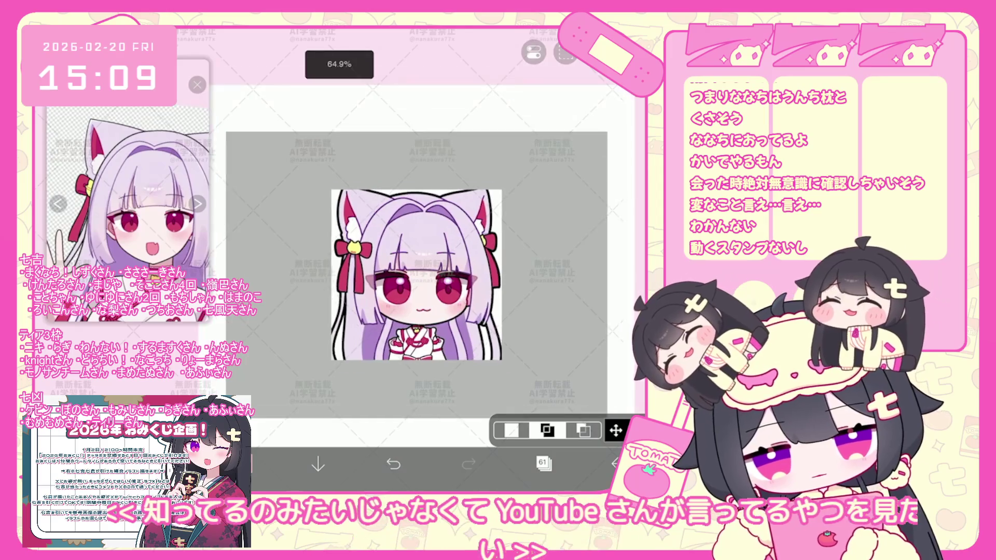
scroll(419, 275, down, 2)
scroll(436, 273, down, 2)
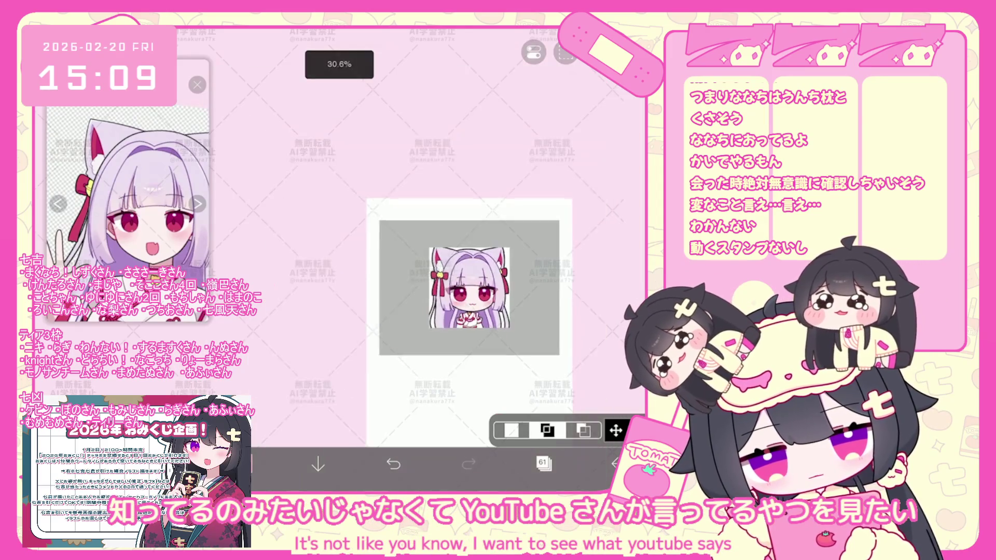
scroll(475, 277, down, 1)
scroll(496, 277, down, 1)
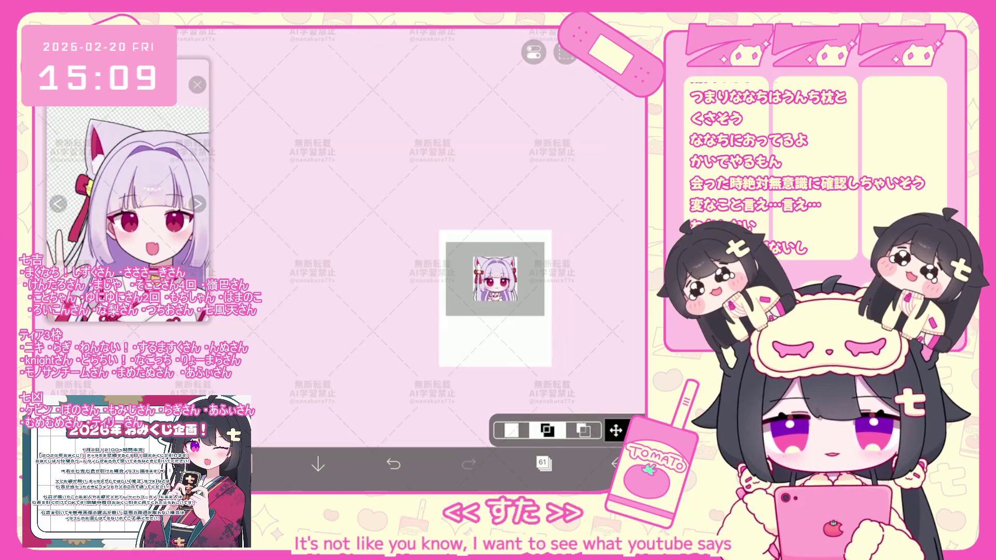
drag(495, 298, 465, 272)
scroll(466, 264, up, 1)
scroll(465, 264, up, 2)
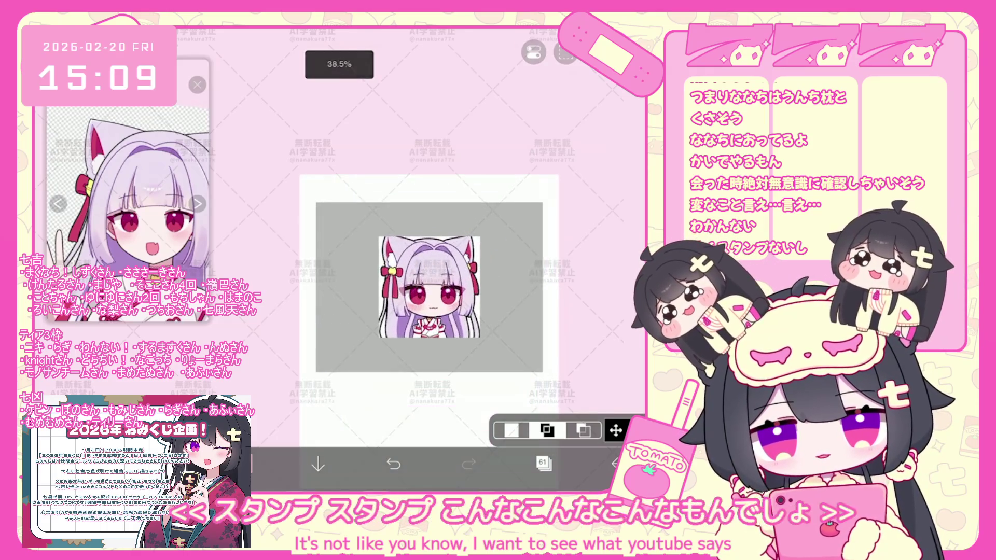
scroll(465, 265, up, 2)
scroll(430, 266, up, 2)
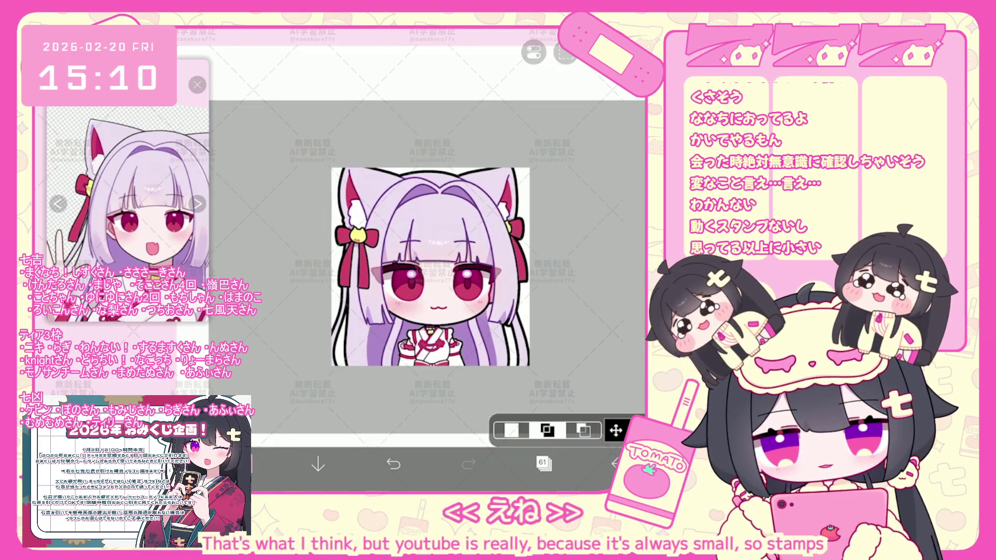
scroll(430, 266, down, 3)
scroll(431, 267, down, 2)
scroll(467, 257, down, 2)
scroll(490, 268, down, 2)
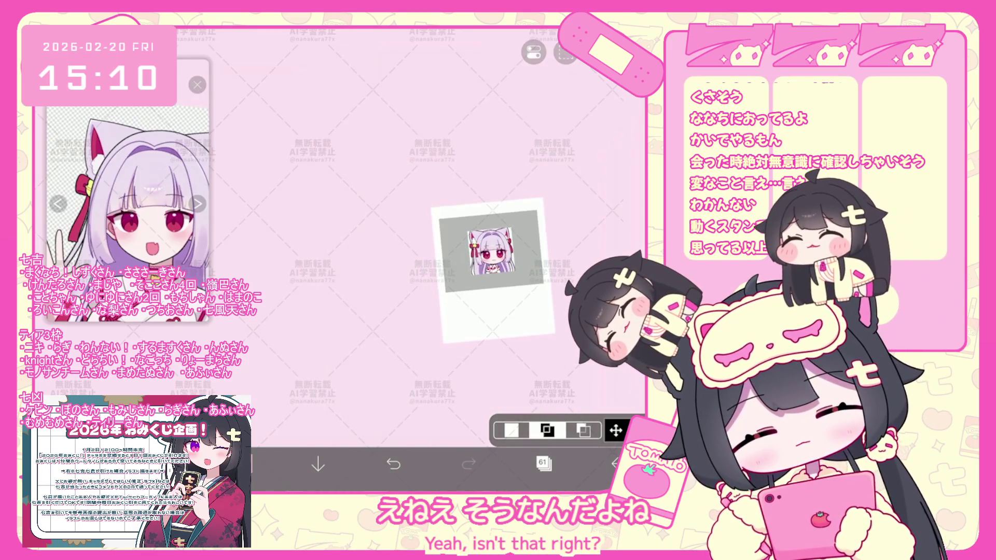
scroll(460, 296, up, 3)
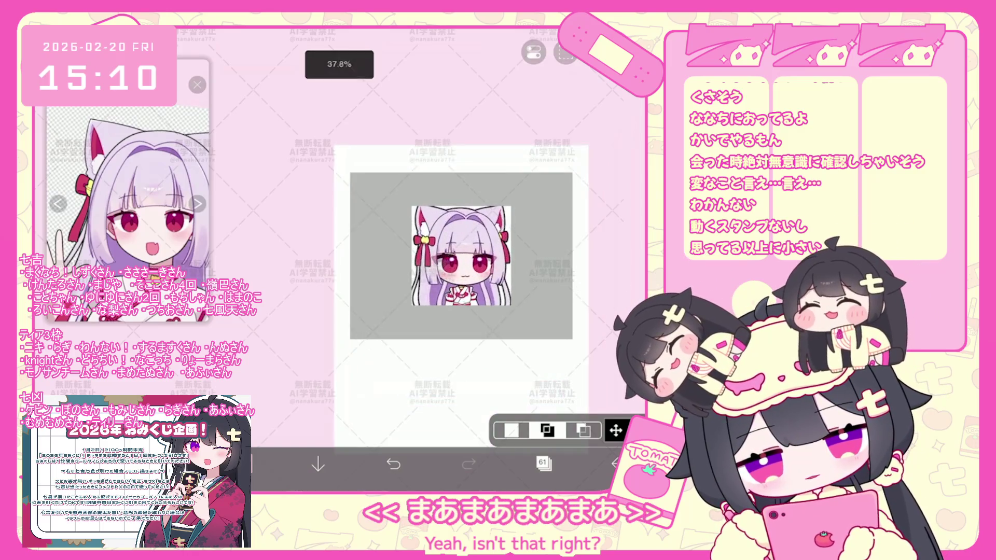
scroll(461, 257, up, 2)
scroll(436, 261, up, 2)
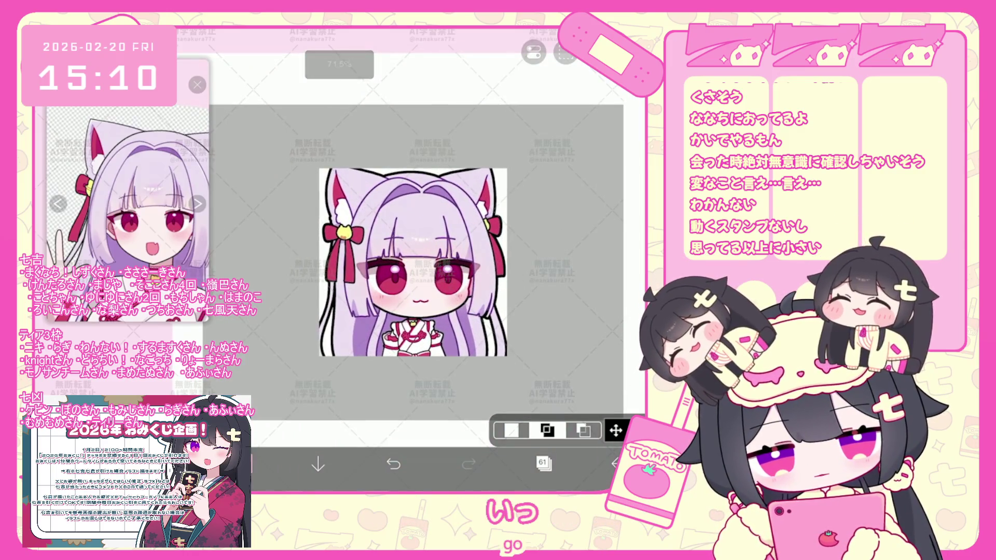